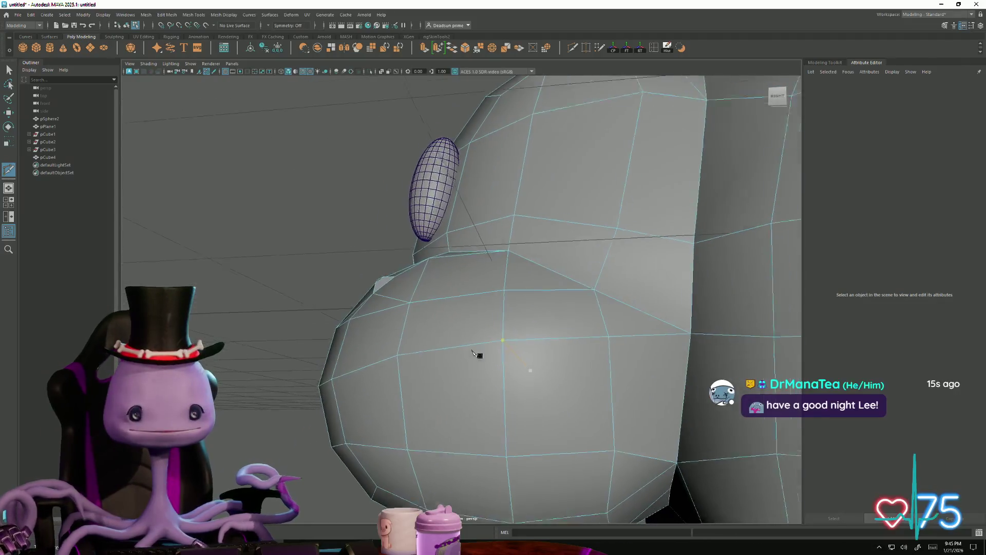
Step: Select a group of vertices on the head and move them with the Move tool
{"action": "mouse_move", "coordinate": [480, 354]}
{"action": "left_mouse_down", "text": "alt"}
{"action": "mouse_move", "coordinate": [388, 354]}
{"action": "mouse_move", "coordinate": [331, 378]}
{"action": "left_mouse_up", "text": "alt"}
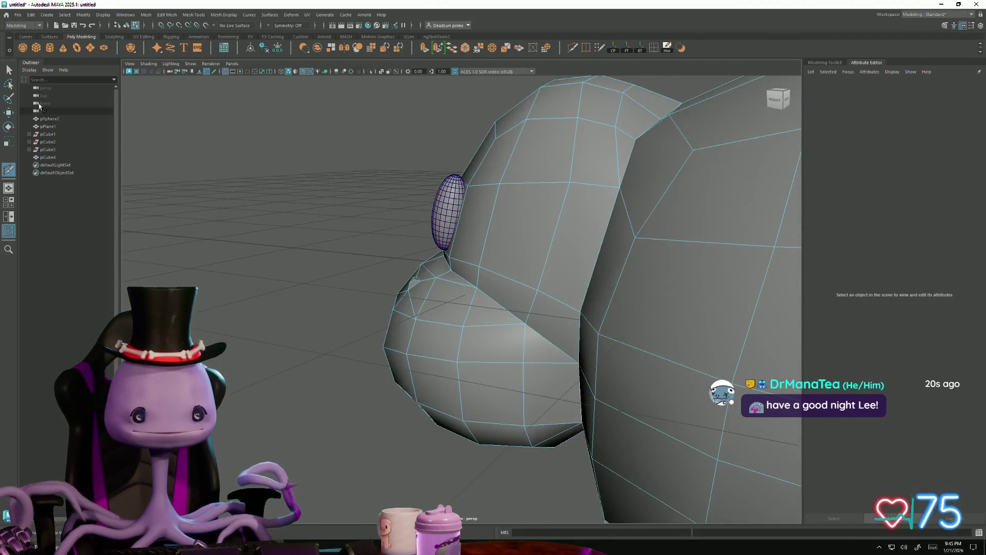
{"action": "left_click_drag", "start_coordinate": [384, 304], "coordinate": [409, 286], "text": "alt"}
{"action": "right_click_drag", "start_coordinate": [410, 286], "coordinate": [411, 310]}
{"action": "mouse_move", "coordinate": [432, 322]}
{"action": "left_mouse_down"}
{"action": "mouse_move", "coordinate": [390, 309]}
{"action": "mouse_move", "coordinate": [406, 298]}
{"action": "mouse_move", "coordinate": [331, 315]}
{"action": "mouse_move", "coordinate": [440, 288]}
{"action": "mouse_move", "coordinate": [478, 288]}
{"action": "mouse_move", "coordinate": [487, 313]}
{"action": "mouse_move", "coordinate": [463, 303]}
{"action": "mouse_move", "coordinate": [481, 315]}
{"action": "left_mouse_up"}
{"action": "key", "text": "w"}
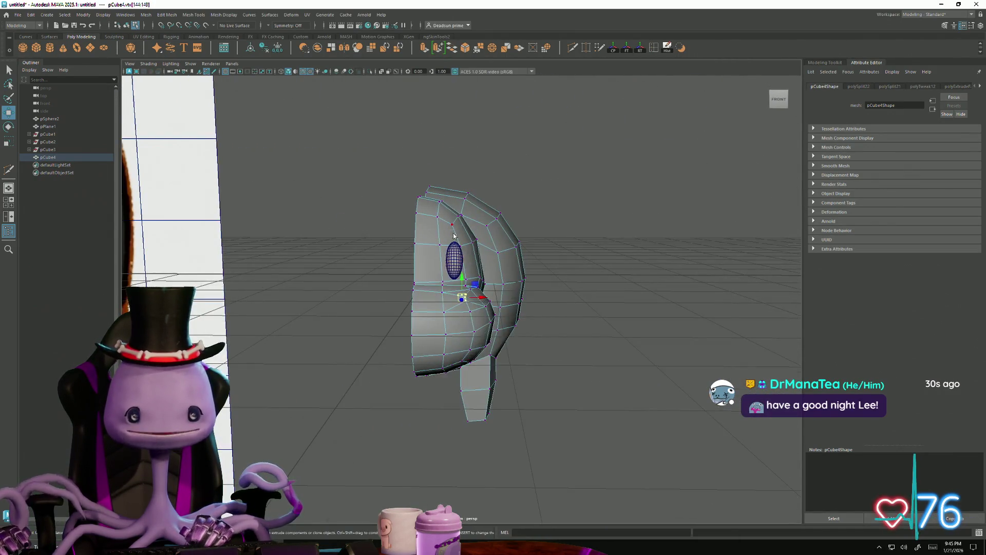
{"action": "left_click", "coordinate": [564, 199]}
Step: Select the cow mesh pCube4 and inspect its legs and underside
{"action": "mouse_move", "coordinate": [564, 198]}
{"action": "left_mouse_down", "text": "alt"}
{"action": "mouse_move", "coordinate": [546, 282]}
{"action": "mouse_move", "coordinate": [565, 288]}
{"action": "mouse_move", "coordinate": [504, 287]}
{"action": "mouse_move", "coordinate": [477, 325]}
{"action": "mouse_move", "coordinate": [462, 283]}
{"action": "mouse_move", "coordinate": [363, 337]}
{"action": "mouse_move", "coordinate": [436, 319]}
{"action": "mouse_move", "coordinate": [447, 331]}
{"action": "left_mouse_up", "text": "alt"}
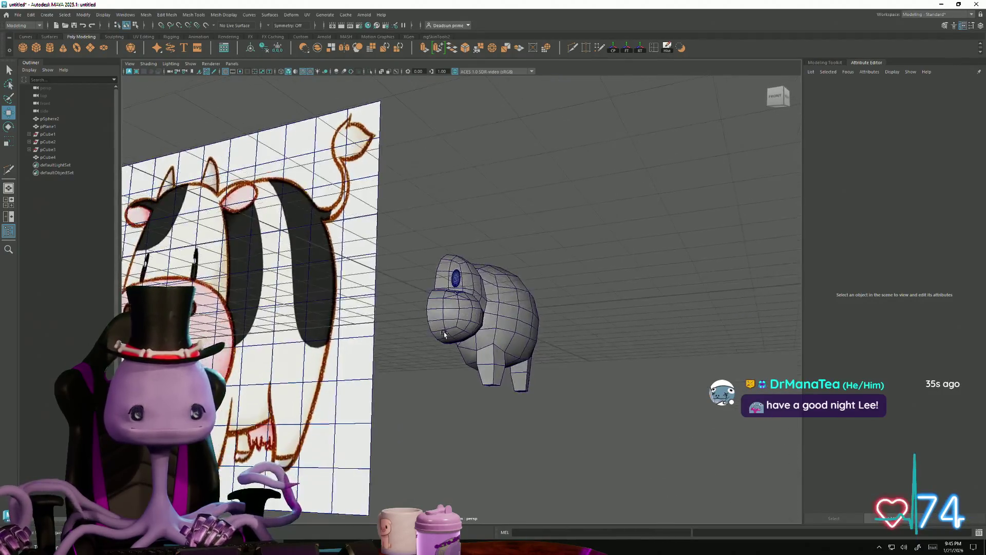
{"action": "right_click_drag", "start_coordinate": [447, 332], "coordinate": [502, 328], "text": "alt"}
{"action": "mouse_move", "coordinate": [502, 329]}
{"action": "left_mouse_down", "text": "alt"}
{"action": "mouse_move", "coordinate": [548, 352]}
{"action": "mouse_move", "coordinate": [511, 337]}
{"action": "mouse_move", "coordinate": [513, 273]}
{"action": "mouse_move", "coordinate": [506, 334]}
{"action": "mouse_move", "coordinate": [521, 363]}
{"action": "left_mouse_up", "text": "alt"}
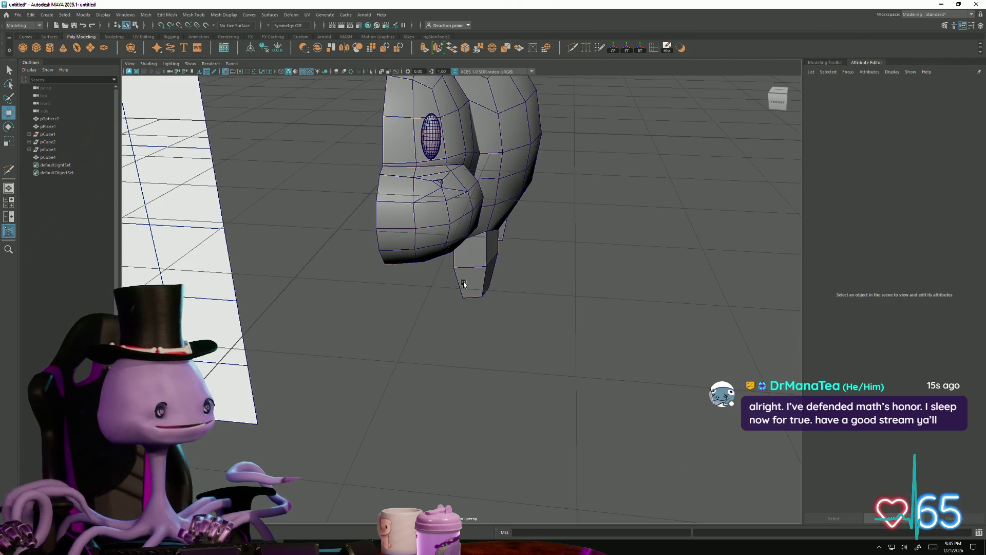
{"action": "mouse_move", "coordinate": [464, 283]}
{"action": "left_mouse_down", "text": "alt"}
{"action": "mouse_move", "coordinate": [433, 289]}
{"action": "mouse_move", "coordinate": [452, 273]}
{"action": "mouse_move", "coordinate": [516, 304]}
{"action": "mouse_move", "coordinate": [585, 301]}
{"action": "mouse_move", "coordinate": [548, 297]}
{"action": "left_mouse_up", "text": "alt"}
{"action": "scroll", "coordinate": [493, 317], "scroll_direction": "up", "scroll_amount": 5}
{"action": "left_click", "coordinate": [364, 264]}
{"action": "right_click_drag", "start_coordinate": [363, 264], "coordinate": [315, 257]}
{"action": "mouse_move", "coordinate": [299, 308]}
{"action": "left_mouse_down", "text": "alt"}
{"action": "mouse_move", "coordinate": [360, 309]}
{"action": "mouse_move", "coordinate": [465, 361]}
{"action": "mouse_move", "coordinate": [332, 343]}
{"action": "mouse_move", "coordinate": [427, 333]}
{"action": "left_mouse_up", "text": "alt"}
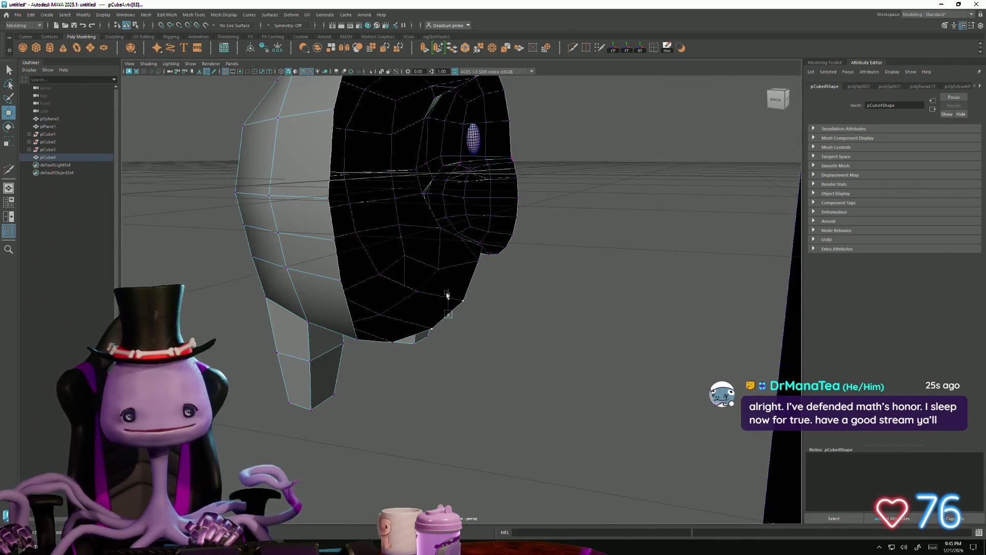
{"action": "mouse_move", "coordinate": [450, 297]}
{"action": "left_mouse_down", "text": "alt"}
{"action": "mouse_move", "coordinate": [425, 341]}
{"action": "mouse_move", "coordinate": [495, 334]}
{"action": "mouse_move", "coordinate": [390, 339]}
{"action": "left_mouse_up", "text": "alt"}
{"action": "right_click_drag", "start_coordinate": [452, 277], "coordinate": [462, 257]}
{"action": "left_click", "coordinate": [555, 331]}
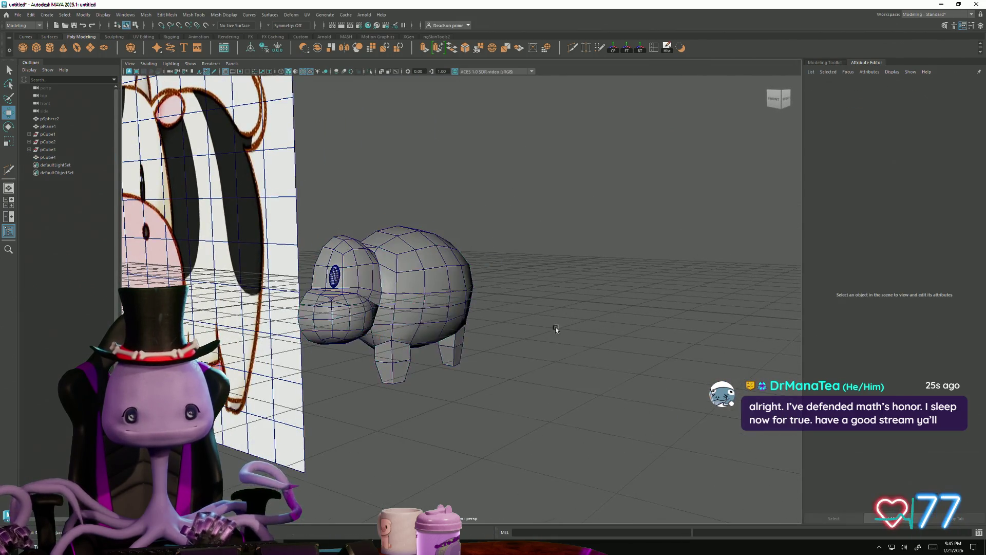
{"action": "mouse_move", "coordinate": [555, 330]}
{"action": "left_mouse_down", "text": "alt"}
{"action": "mouse_move", "coordinate": [535, 268]}
{"action": "mouse_move", "coordinate": [411, 359]}
{"action": "mouse_move", "coordinate": [325, 385]}
{"action": "mouse_move", "coordinate": [378, 401]}
{"action": "mouse_move", "coordinate": [506, 392]}
{"action": "left_mouse_up", "text": "alt"}
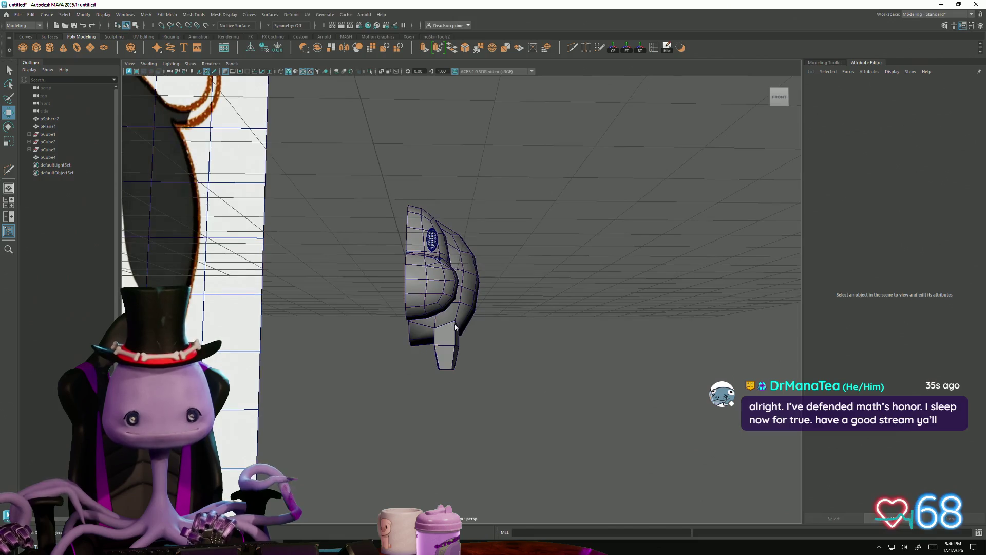
Step: In vertex mode, select a block of head vertices and compare them against the reference
{"action": "right_click_drag", "start_coordinate": [425, 322], "coordinate": [396, 322]}
{"action": "scroll", "coordinate": [395, 321], "scroll_direction": "down", "scroll_amount": 3}
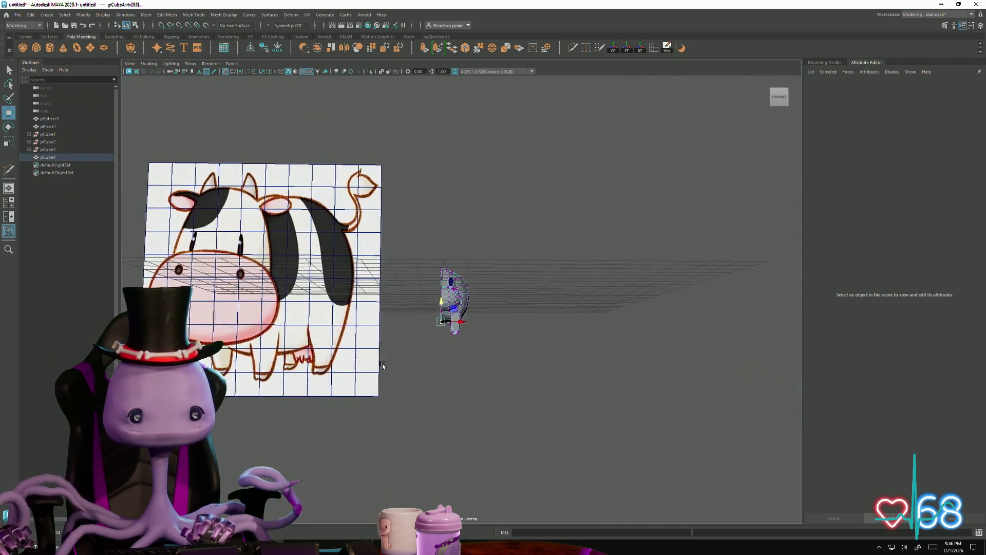
{"action": "scroll", "coordinate": [526, 424], "scroll_direction": "up", "scroll_amount": 3}
{"action": "left_click_drag", "start_coordinate": [526, 424], "coordinate": [494, 389], "text": "alt"}
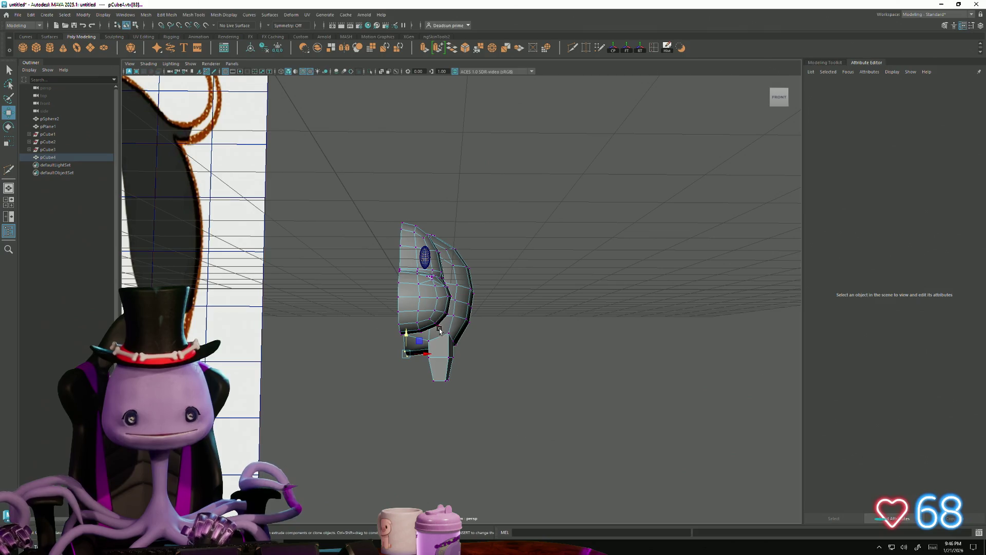
{"action": "left_click_drag", "start_coordinate": [466, 350], "coordinate": [467, 350]}
{"action": "mouse_move", "coordinate": [466, 350]}
{"action": "left_mouse_down", "text": "alt"}
{"action": "mouse_move", "coordinate": [502, 353]}
{"action": "mouse_move", "coordinate": [421, 339]}
{"action": "mouse_move", "coordinate": [359, 353]}
{"action": "mouse_move", "coordinate": [367, 337]}
{"action": "left_mouse_up", "text": "alt"}
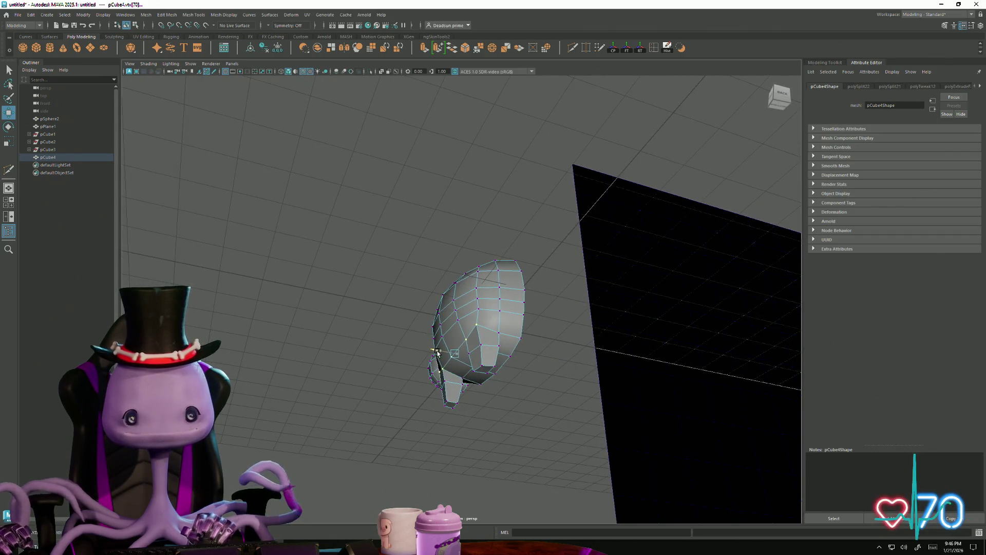
{"action": "mouse_move", "coordinate": [437, 352]}
{"action": "left_mouse_down", "text": "alt"}
{"action": "mouse_move", "coordinate": [512, 397]}
{"action": "mouse_move", "coordinate": [532, 394]}
{"action": "mouse_move", "coordinate": [528, 404]}
{"action": "mouse_move", "coordinate": [510, 401]}
{"action": "left_mouse_up", "text": "alt"}
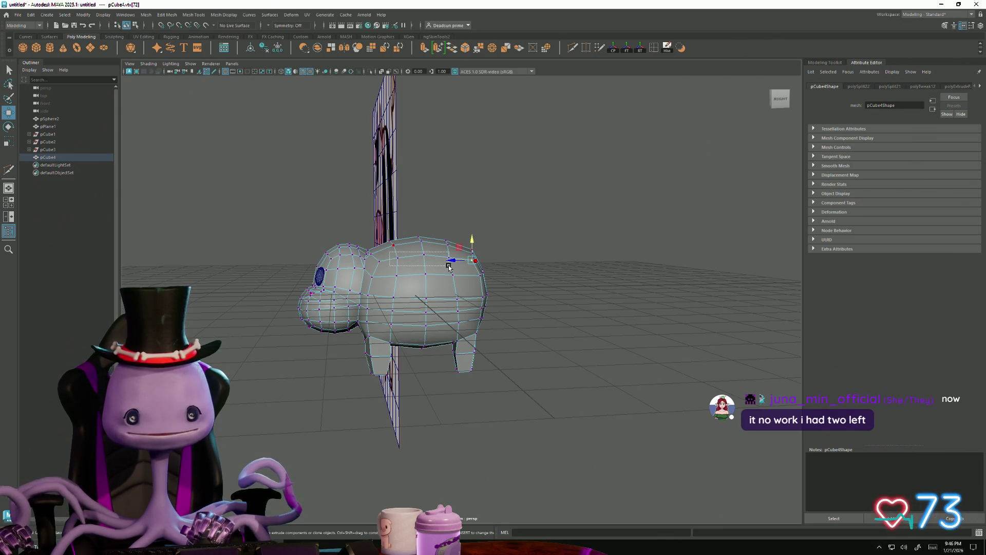
{"action": "mouse_move", "coordinate": [426, 234]}
{"action": "left_mouse_down", "text": "alt"}
{"action": "mouse_move", "coordinate": [484, 326]}
{"action": "mouse_move", "coordinate": [440, 311]}
{"action": "left_mouse_up", "text": "alt"}
{"action": "right_click_drag", "start_coordinate": [441, 312], "coordinate": [522, 276]}
{"action": "left_click", "coordinate": [522, 276]}
{"action": "mouse_move", "coordinate": [522, 276]}
{"action": "left_mouse_down", "text": "alt"}
{"action": "mouse_move", "coordinate": [438, 385]}
{"action": "mouse_move", "coordinate": [444, 356]}
{"action": "mouse_move", "coordinate": [505, 435]}
{"action": "mouse_move", "coordinate": [399, 431]}
{"action": "mouse_move", "coordinate": [343, 410]}
{"action": "mouse_move", "coordinate": [368, 437]}
{"action": "left_mouse_up", "text": "alt"}
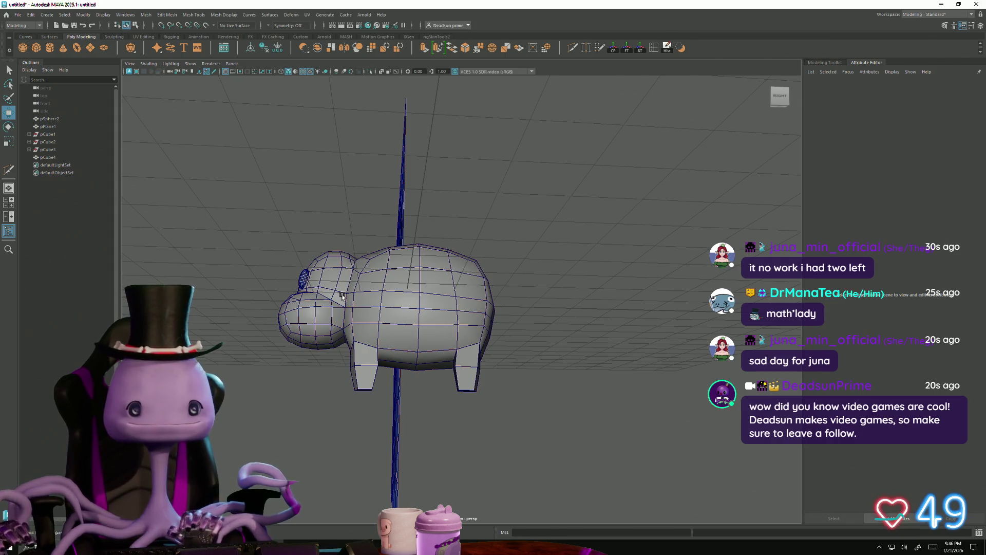
Step: Select and adjust vertices on the back leg and front leg where they meet the belly
{"action": "mouse_move", "coordinate": [367, 436]}
{"action": "left_mouse_down", "text": "alt"}
{"action": "mouse_move", "coordinate": [356, 420]}
{"action": "mouse_move", "coordinate": [369, 442]}
{"action": "left_mouse_up", "text": "alt"}
{"action": "right_click_drag", "start_coordinate": [384, 345], "coordinate": [357, 344]}
{"action": "left_click", "coordinate": [410, 234]}
{"action": "mouse_move", "coordinate": [421, 417]}
{"action": "left_mouse_down", "text": "alt"}
{"action": "mouse_move", "coordinate": [375, 360]}
{"action": "mouse_move", "coordinate": [359, 385]}
{"action": "left_mouse_up", "text": "alt"}
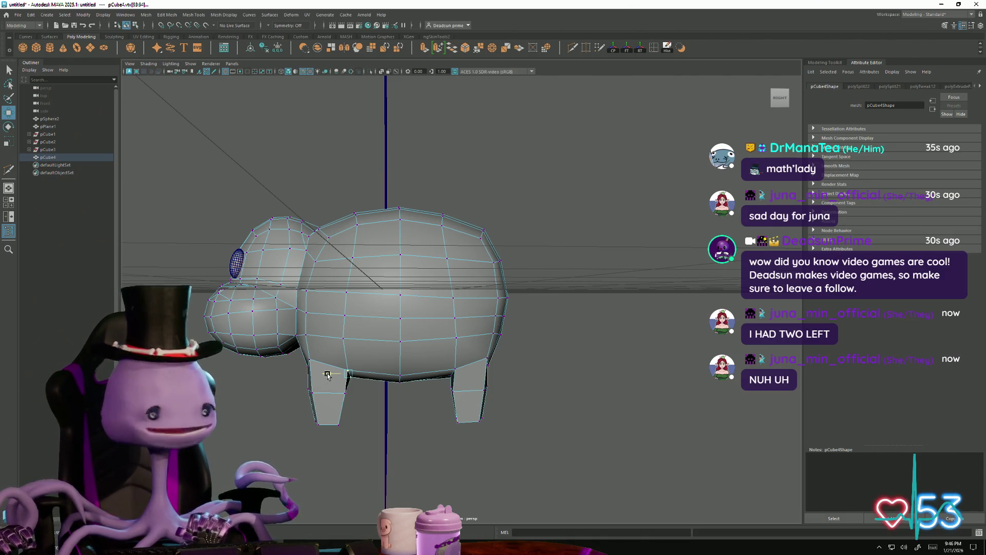
{"action": "left_click_drag", "start_coordinate": [461, 381], "coordinate": [461, 383]}
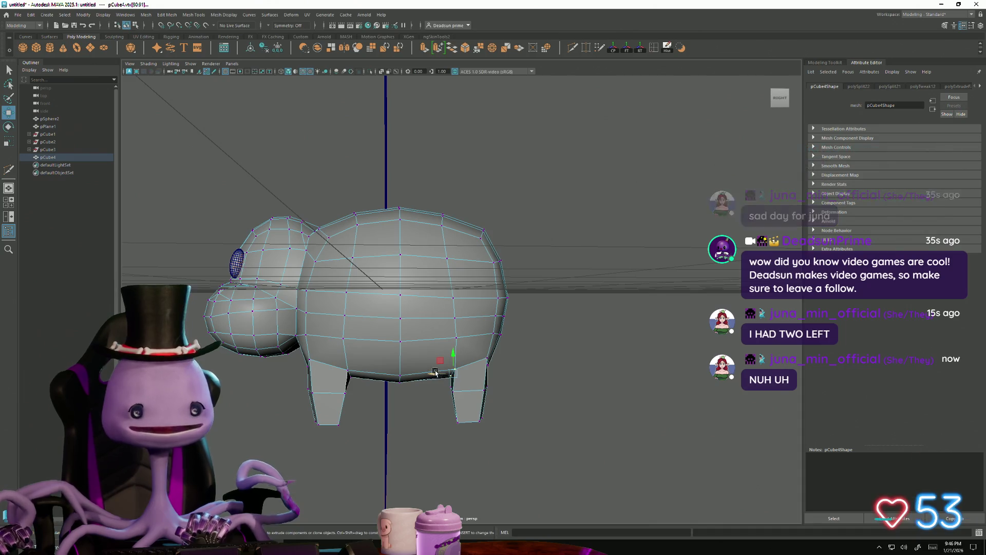
{"action": "mouse_move", "coordinate": [390, 428]}
{"action": "left_mouse_down", "text": "alt"}
{"action": "mouse_move", "coordinate": [392, 410]}
{"action": "mouse_move", "coordinate": [392, 427]}
{"action": "mouse_move", "coordinate": [369, 419]}
{"action": "mouse_move", "coordinate": [392, 414]}
{"action": "mouse_move", "coordinate": [393, 422]}
{"action": "mouse_move", "coordinate": [383, 419]}
{"action": "mouse_move", "coordinate": [395, 411]}
{"action": "mouse_move", "coordinate": [404, 429]}
{"action": "left_mouse_up", "text": "alt"}
{"action": "left_click", "coordinate": [324, 401]}
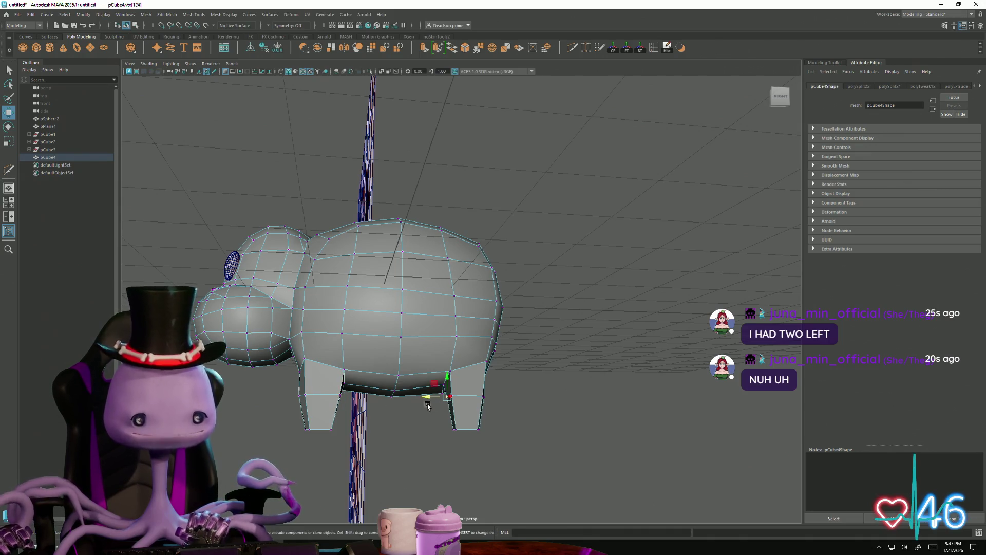
{"action": "left_click_drag", "start_coordinate": [423, 397], "coordinate": [386, 435], "text": "alt"}
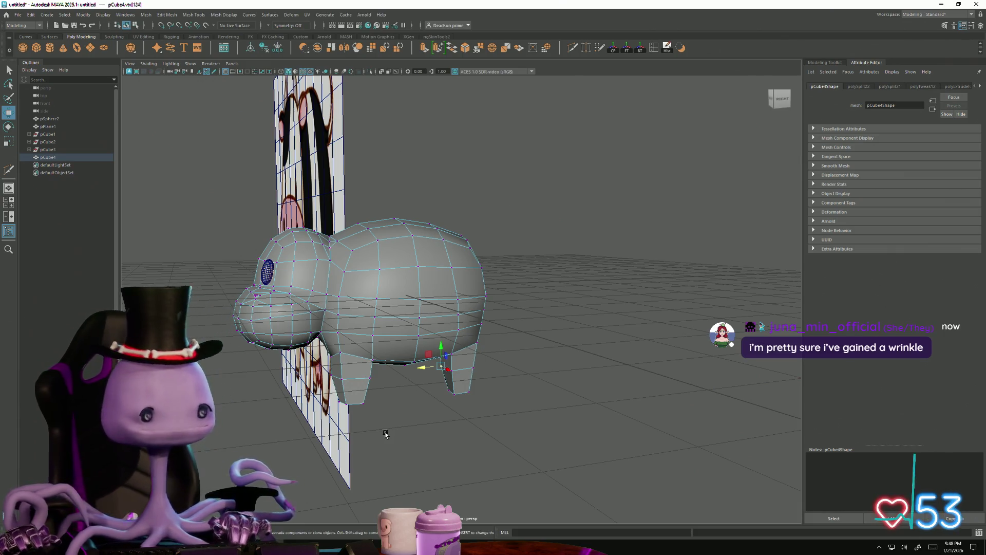
Step: Use File > Save Scene As to save the scene as 'Cow' in the Desktop folder
{"action": "mouse_move", "coordinate": [380, 380]}
{"action": "left_mouse_down", "text": "alt"}
{"action": "mouse_move", "coordinate": [391, 378]}
{"action": "mouse_move", "coordinate": [364, 387]}
{"action": "mouse_move", "coordinate": [441, 387]}
{"action": "left_mouse_up", "text": "alt"}
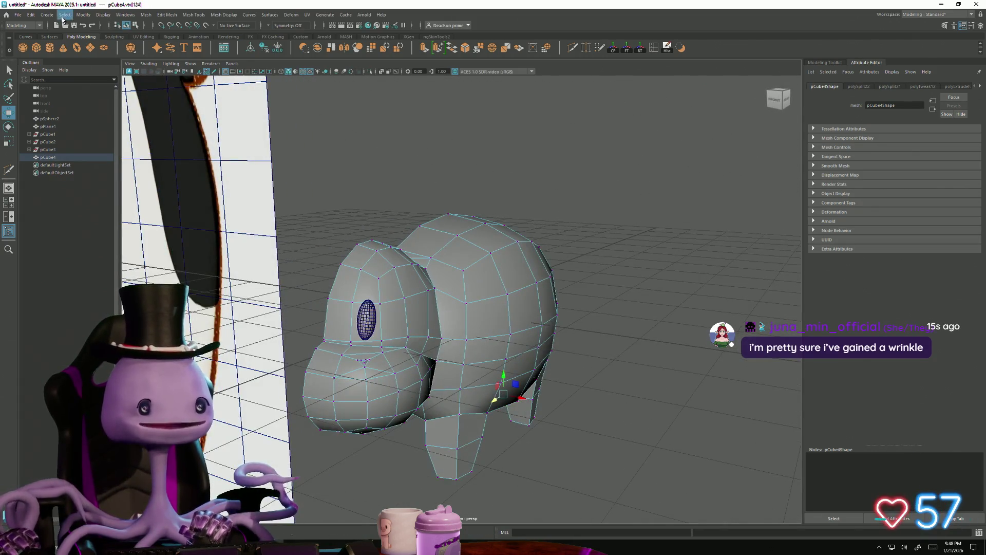
{"action": "left_click", "coordinate": [19, 15]}
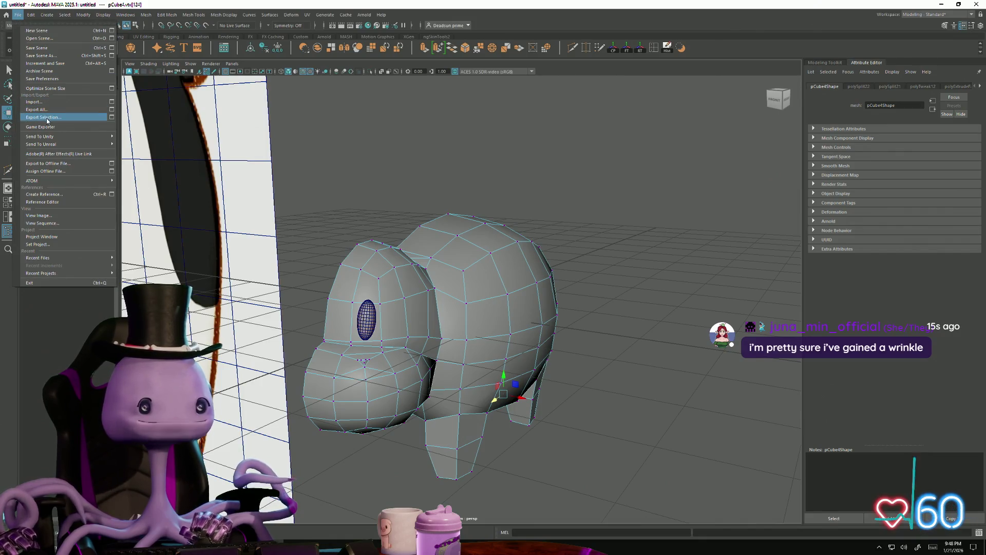
{"action": "left_click", "coordinate": [49, 55]}
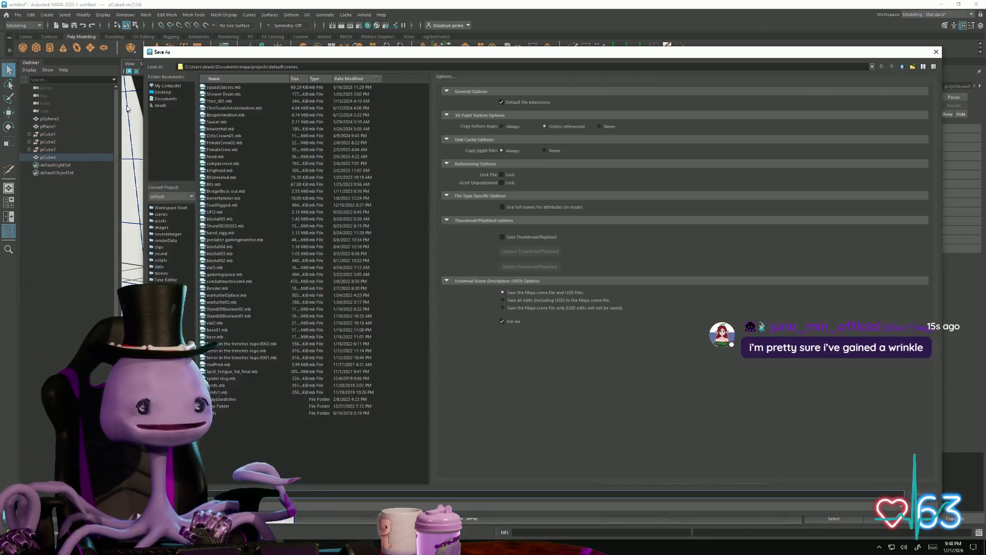
{"action": "left_click", "coordinate": [164, 93]}
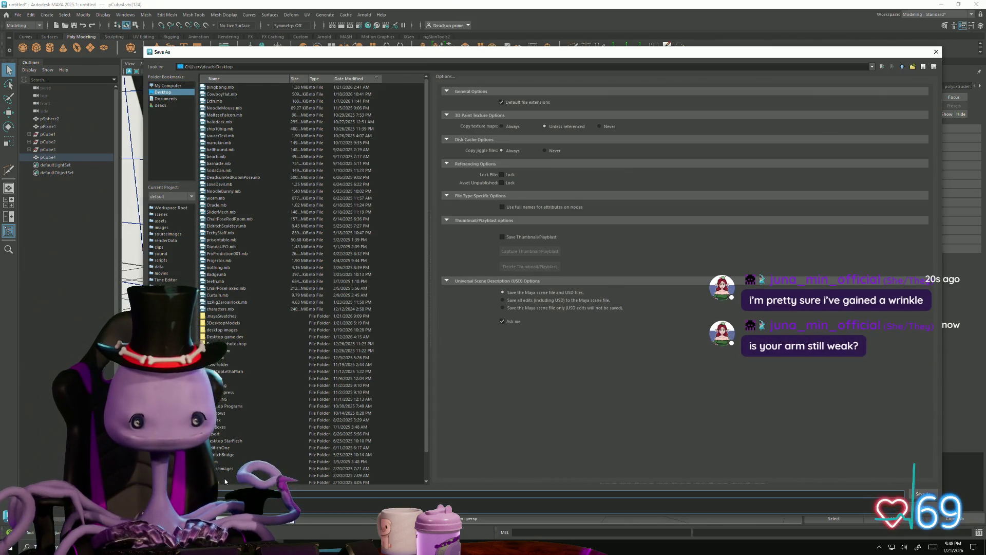
{"action": "key", "text": "Return"}
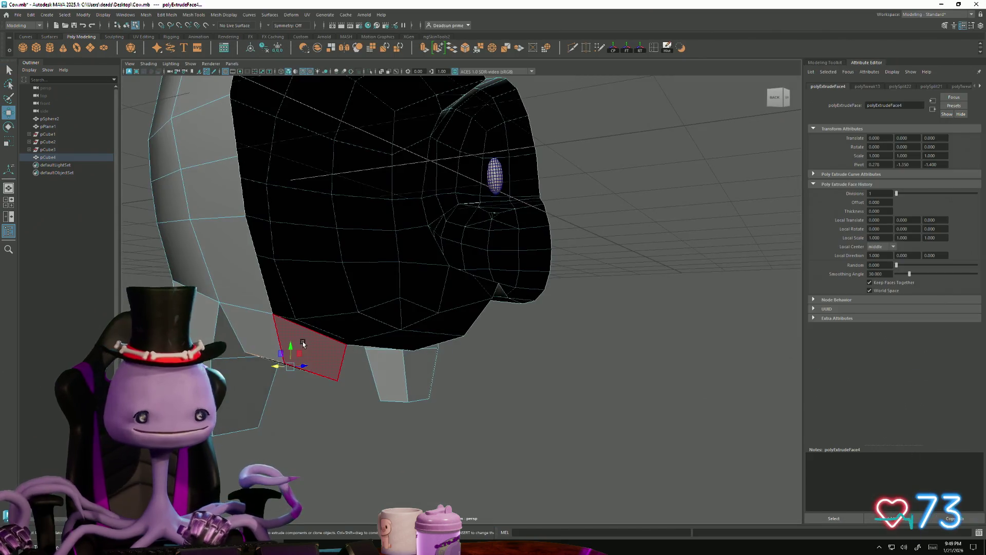
Step: Select a face under the cow's head and scale it
{"action": "mouse_move", "coordinate": [325, 375]}
{"action": "left_mouse_down", "text": "alt"}
{"action": "mouse_move", "coordinate": [288, 352]}
{"action": "mouse_move", "coordinate": [315, 342]}
{"action": "left_mouse_up", "text": "alt"}
{"action": "left_click", "coordinate": [331, 257]}
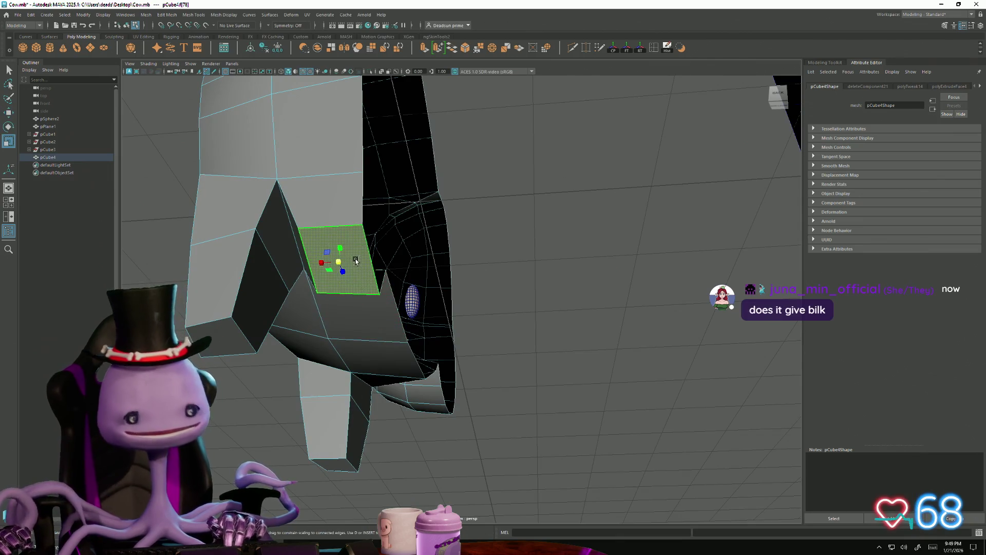
{"action": "key", "text": "r"}
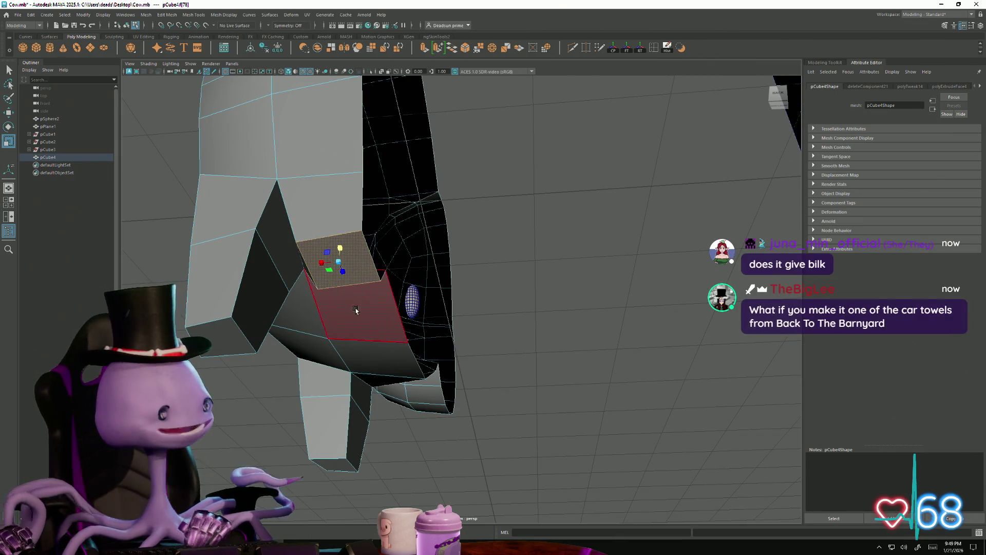
{"action": "mouse_move", "coordinate": [339, 265]}
{"action": "left_mouse_down", "text": "alt"}
{"action": "mouse_move", "coordinate": [332, 339]}
{"action": "mouse_move", "coordinate": [355, 300]}
{"action": "mouse_move", "coordinate": [339, 288]}
{"action": "mouse_move", "coordinate": [338, 305]}
{"action": "left_mouse_up", "text": "alt"}
{"action": "mouse_move", "coordinate": [344, 310]}
{"action": "left_mouse_down", "text": "alt"}
{"action": "mouse_move", "coordinate": [370, 335]}
{"action": "mouse_move", "coordinate": [406, 319]}
{"action": "mouse_move", "coordinate": [402, 306]}
{"action": "mouse_move", "coordinate": [366, 312]}
{"action": "mouse_move", "coordinate": [308, 355]}
{"action": "mouse_move", "coordinate": [292, 339]}
{"action": "mouse_move", "coordinate": [300, 326]}
{"action": "mouse_move", "coordinate": [329, 340]}
{"action": "mouse_move", "coordinate": [319, 276]}
{"action": "mouse_move", "coordinate": [290, 301]}
{"action": "mouse_move", "coordinate": [307, 330]}
{"action": "mouse_move", "coordinate": [286, 334]}
{"action": "mouse_move", "coordinate": [332, 309]}
{"action": "mouse_move", "coordinate": [359, 308]}
{"action": "mouse_move", "coordinate": [339, 340]}
{"action": "left_mouse_up", "text": "alt"}
Step: Switch to vertex mode and move a vertex on the underside of the head
{"action": "key", "text": "F9"}
{"action": "key", "text": "w"}
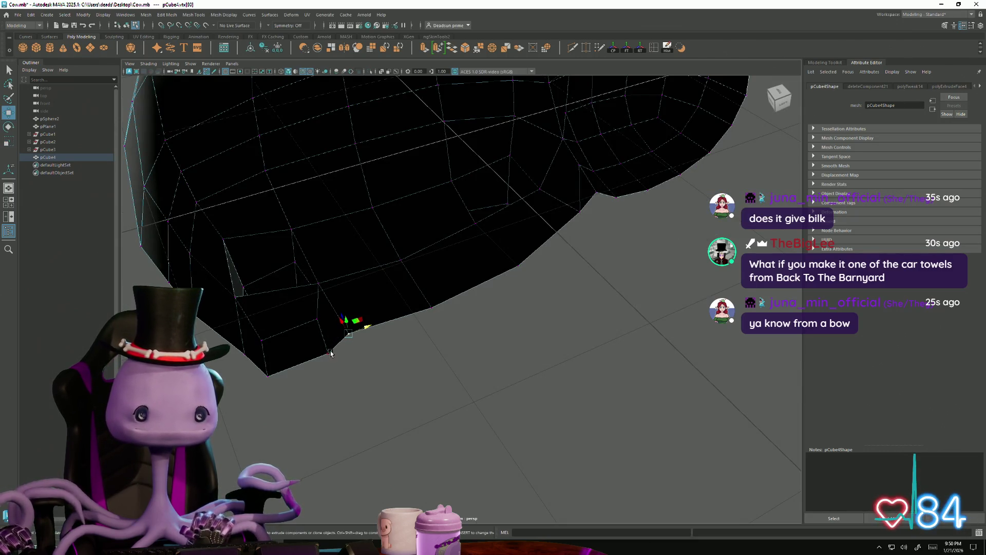
{"action": "left_click", "coordinate": [331, 353]}
{"action": "mouse_move", "coordinate": [352, 346]}
{"action": "left_mouse_down", "text": "alt"}
{"action": "mouse_move", "coordinate": [400, 399]}
{"action": "mouse_move", "coordinate": [336, 374]}
{"action": "mouse_move", "coordinate": [341, 361]}
{"action": "mouse_move", "coordinate": [343, 386]}
{"action": "left_mouse_up", "text": "alt"}
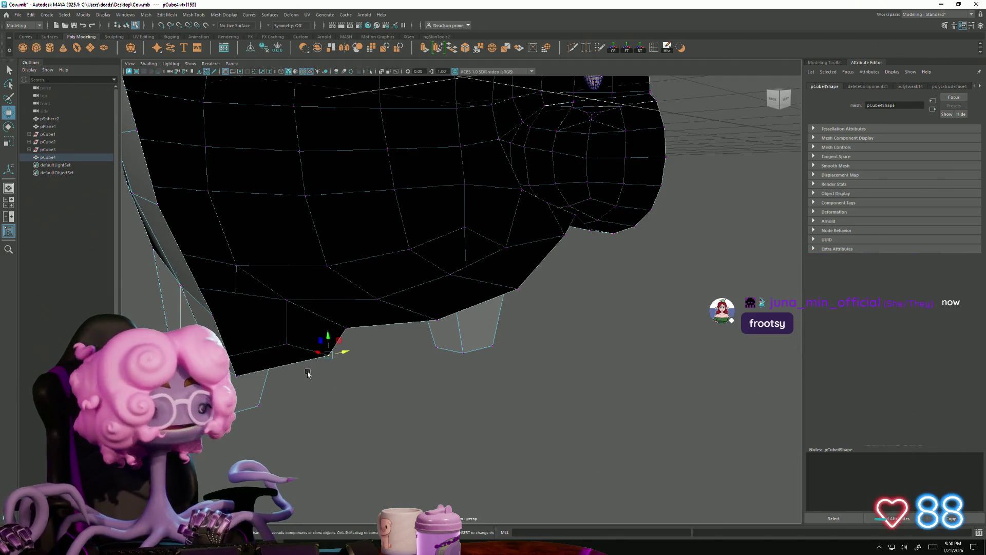
{"action": "mouse_move", "coordinate": [308, 374]}
{"action": "left_mouse_down", "text": "alt"}
{"action": "mouse_move", "coordinate": [397, 311]}
{"action": "mouse_move", "coordinate": [410, 289]}
{"action": "mouse_move", "coordinate": [429, 296]}
{"action": "left_mouse_up", "text": "alt"}
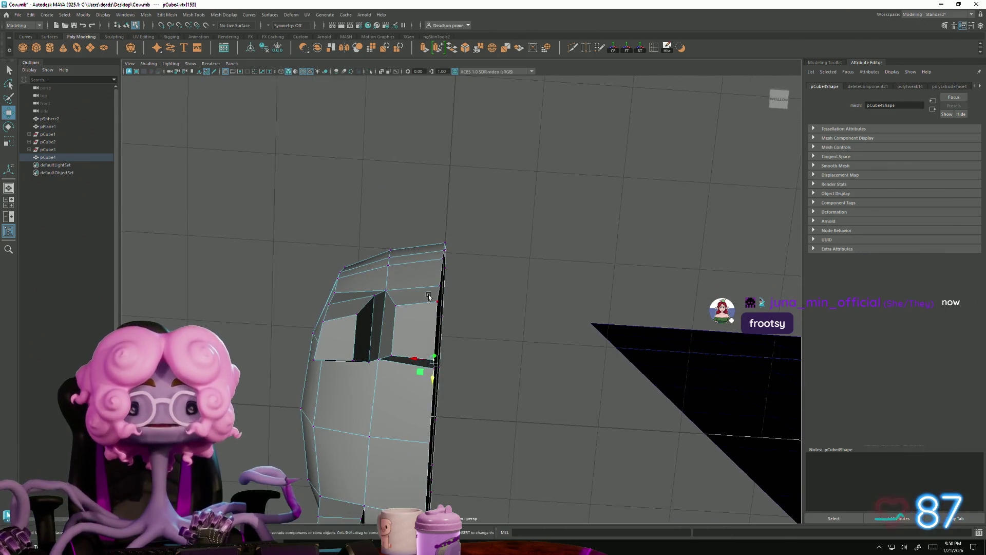
{"action": "left_click", "coordinate": [393, 300]}
{"action": "left_click", "coordinate": [388, 293]}
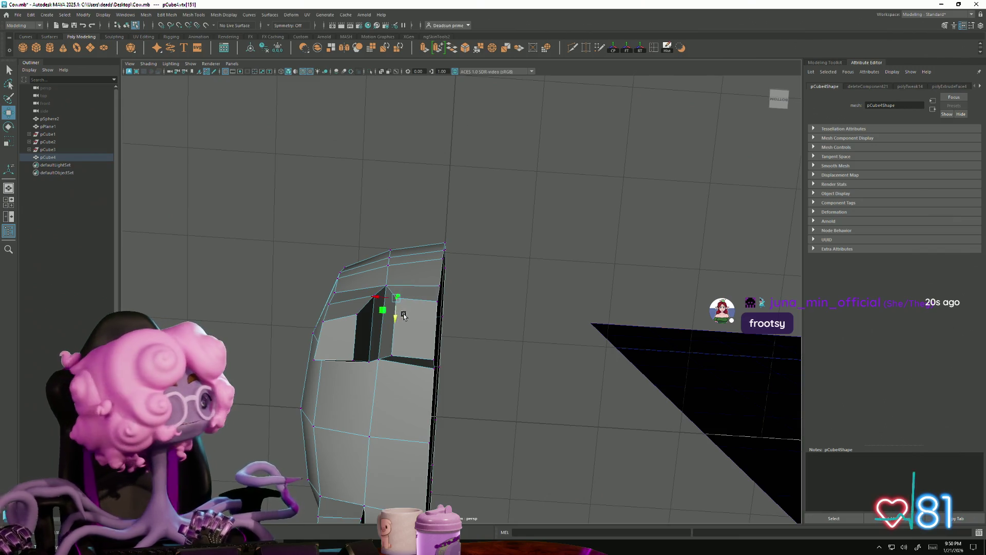
{"action": "mouse_move", "coordinate": [385, 351]}
{"action": "left_mouse_down", "text": "alt"}
{"action": "mouse_move", "coordinate": [464, 346]}
{"action": "mouse_move", "coordinate": [400, 231]}
{"action": "mouse_move", "coordinate": [370, 222]}
{"action": "left_mouse_up", "text": "alt"}
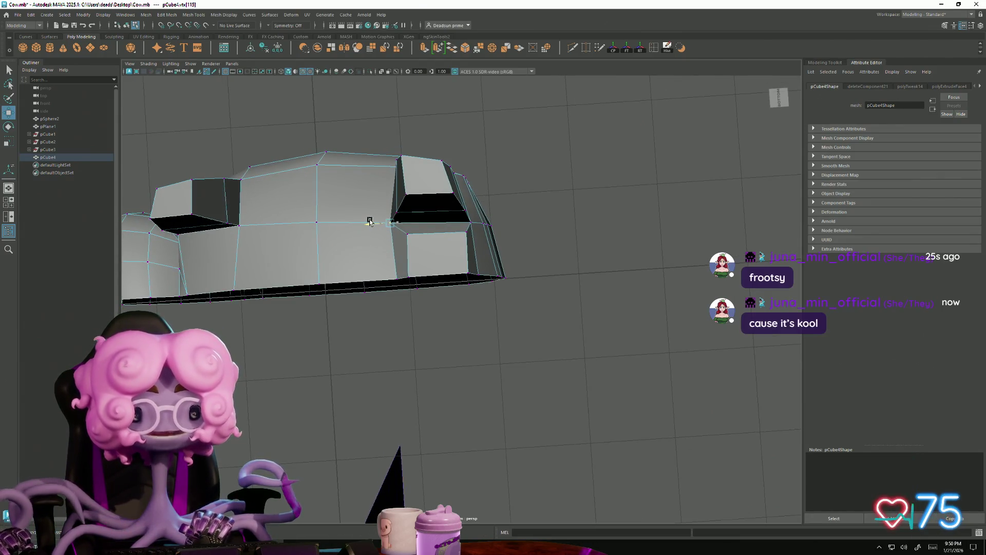
{"action": "left_click", "coordinate": [391, 282]}
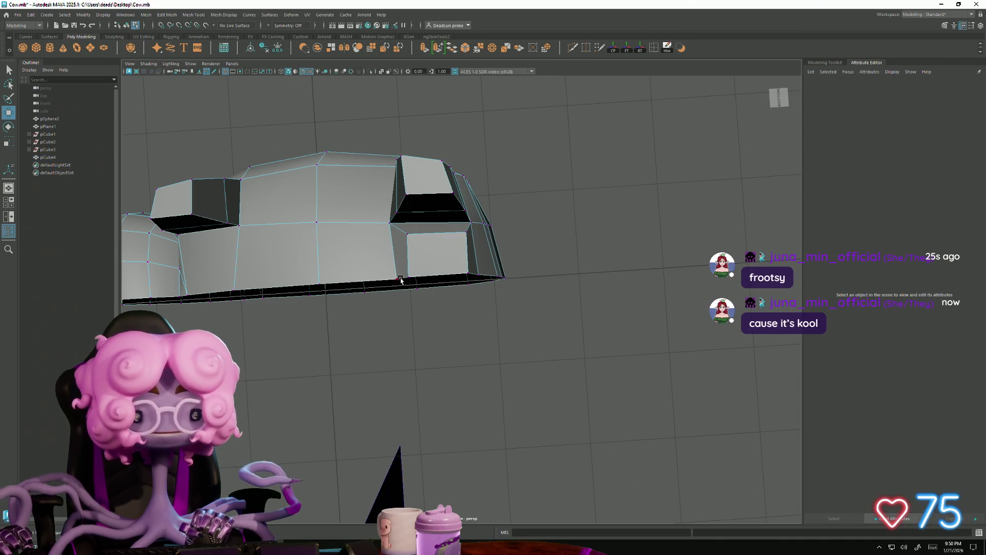
{"action": "left_click", "coordinate": [391, 281]}
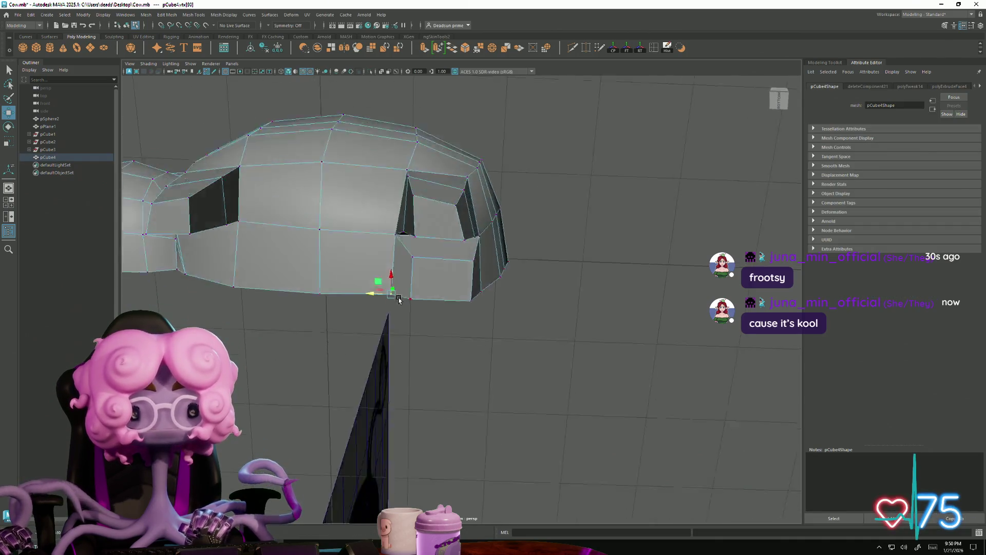
{"action": "left_click_drag", "start_coordinate": [375, 280], "coordinate": [390, 339], "text": "alt"}
{"action": "mouse_move", "coordinate": [328, 325]}
{"action": "left_mouse_down", "text": "alt"}
{"action": "mouse_move", "coordinate": [360, 314]}
{"action": "mouse_move", "coordinate": [330, 289]}
{"action": "left_mouse_up", "text": "alt"}
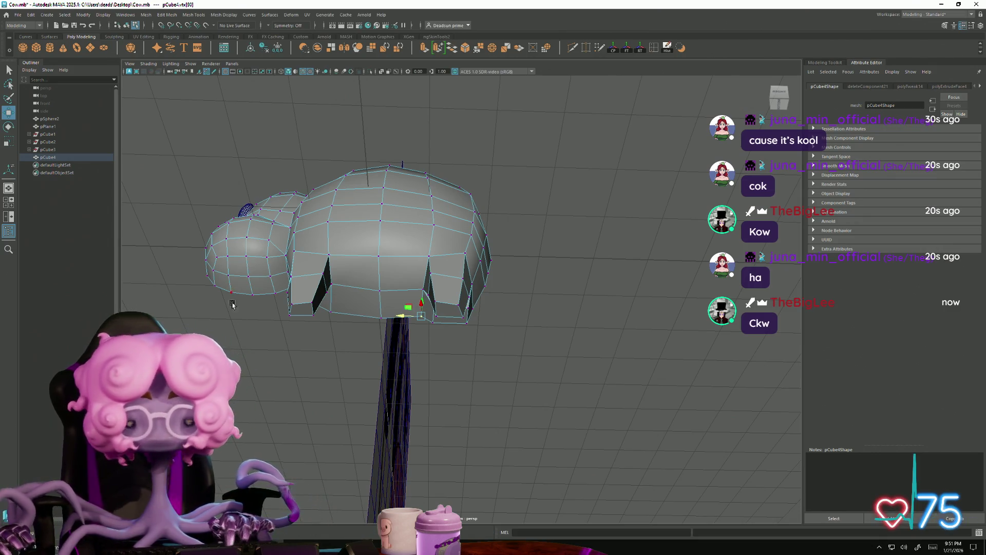
{"action": "key", "text": "alt+Tab"}
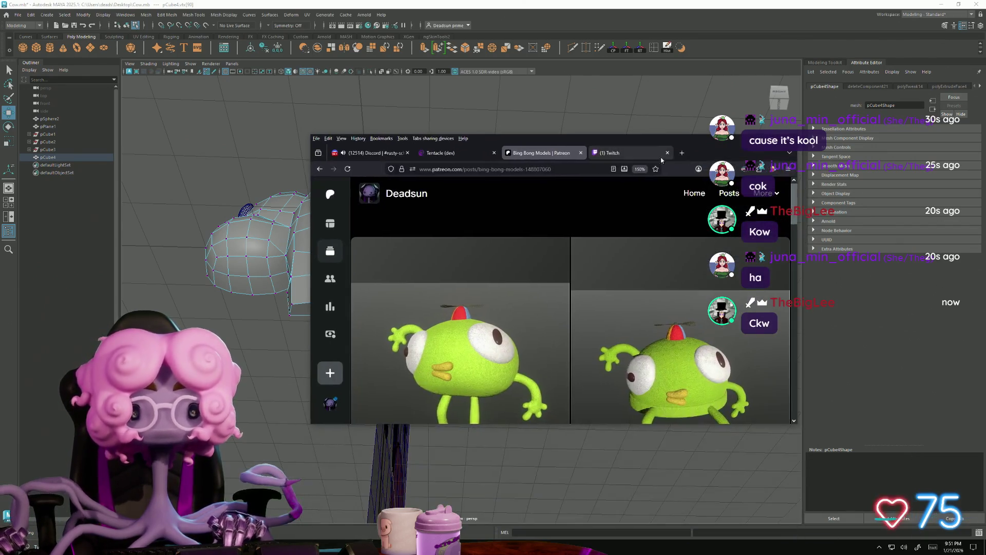
{"action": "key", "text": "super+Up"}
{"action": "left_click", "coordinate": [404, 266]}
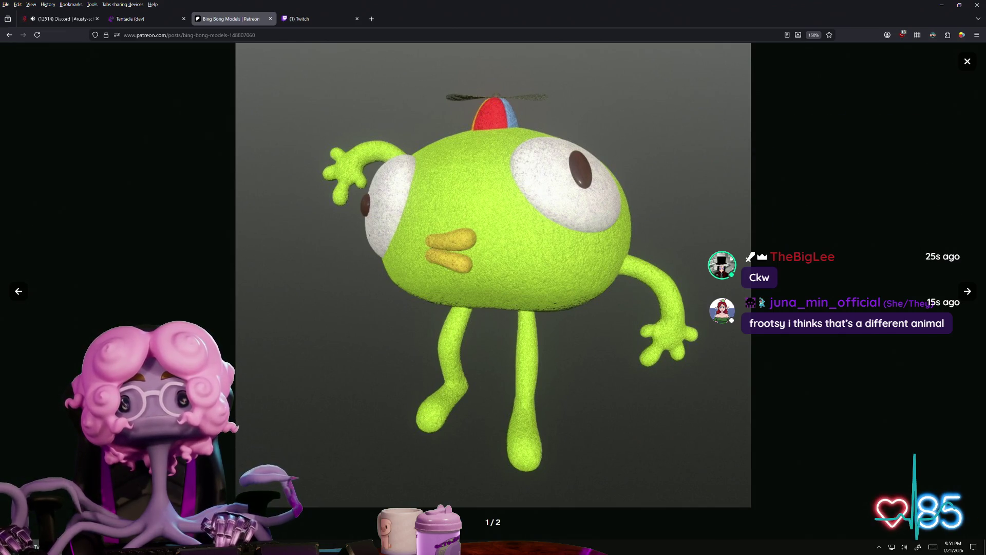
{"action": "key", "text": "Escape"}
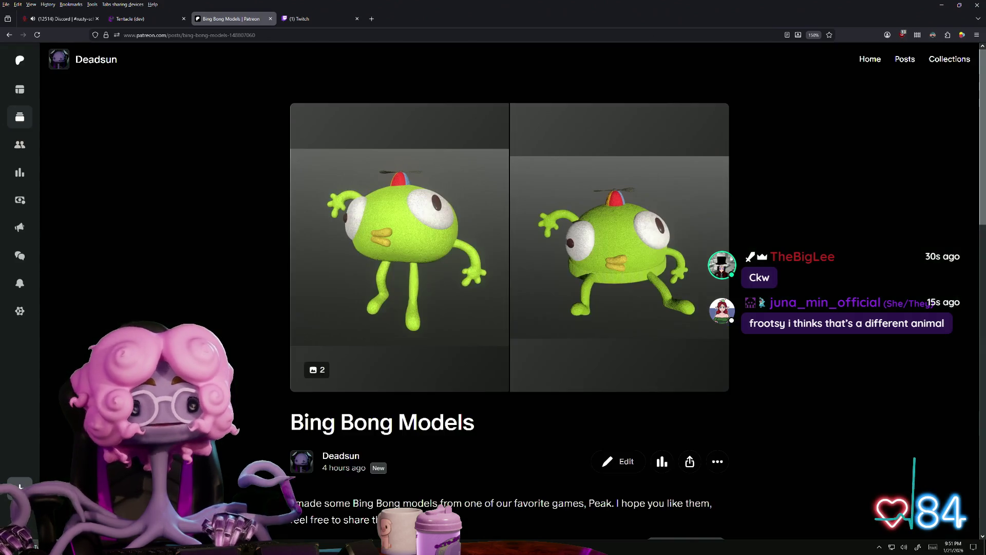
{"action": "key", "text": "super+Down"}
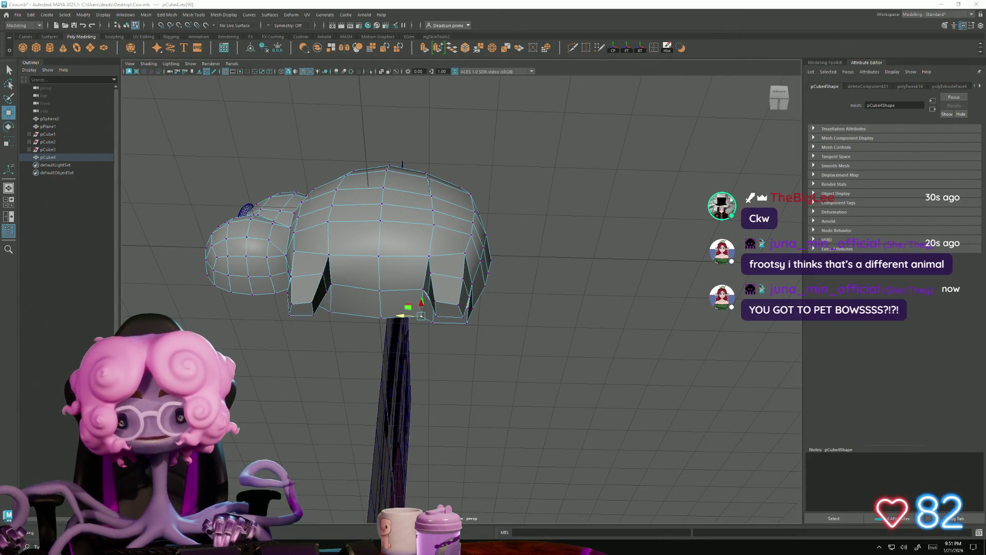
Step: Cut a new edge with Multi-Cut between vertices where the head meets the body
{"action": "mouse_move", "coordinate": [350, 368]}
{"action": "left_mouse_down", "text": "alt"}
{"action": "mouse_move", "coordinate": [399, 399]}
{"action": "mouse_move", "coordinate": [429, 401]}
{"action": "mouse_move", "coordinate": [348, 394]}
{"action": "mouse_move", "coordinate": [310, 410]}
{"action": "left_mouse_up", "text": "alt"}
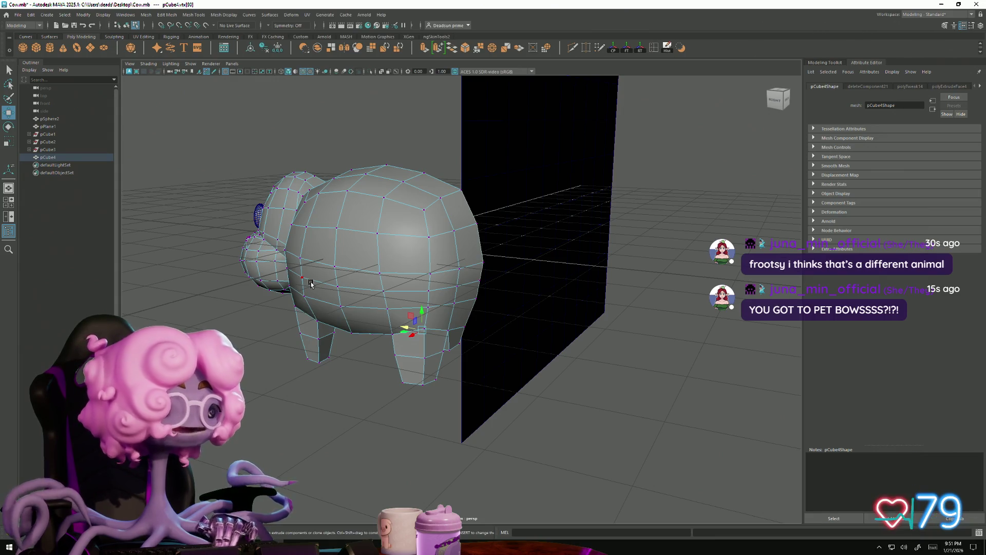
{"action": "mouse_move", "coordinate": [325, 299]}
{"action": "left_mouse_down", "text": "alt"}
{"action": "mouse_move", "coordinate": [353, 279]}
{"action": "mouse_move", "coordinate": [335, 286]}
{"action": "left_mouse_up", "text": "alt"}
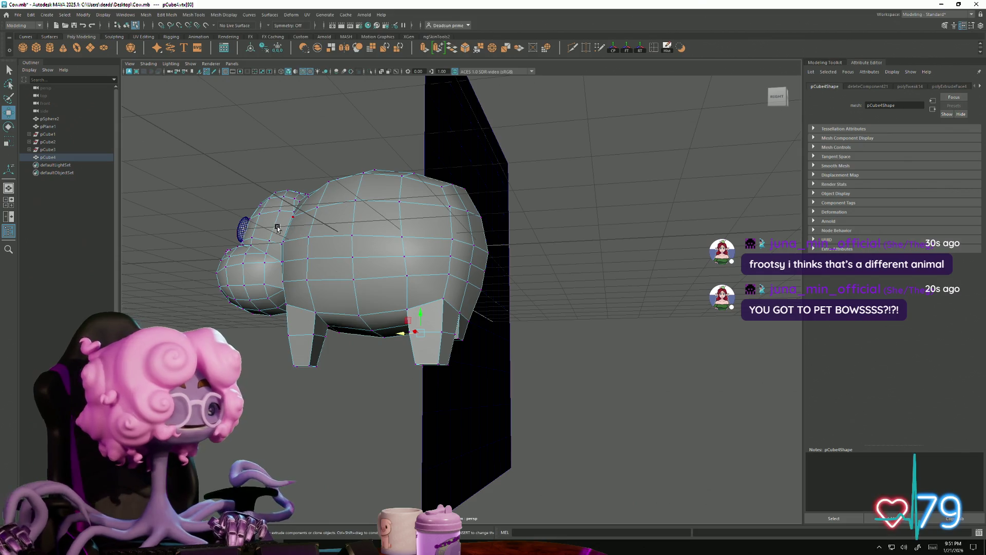
{"action": "left_click_drag", "start_coordinate": [326, 248], "coordinate": [396, 276], "text": "alt"}
{"action": "scroll", "coordinate": [396, 275], "scroll_direction": "up", "scroll_amount": 10}
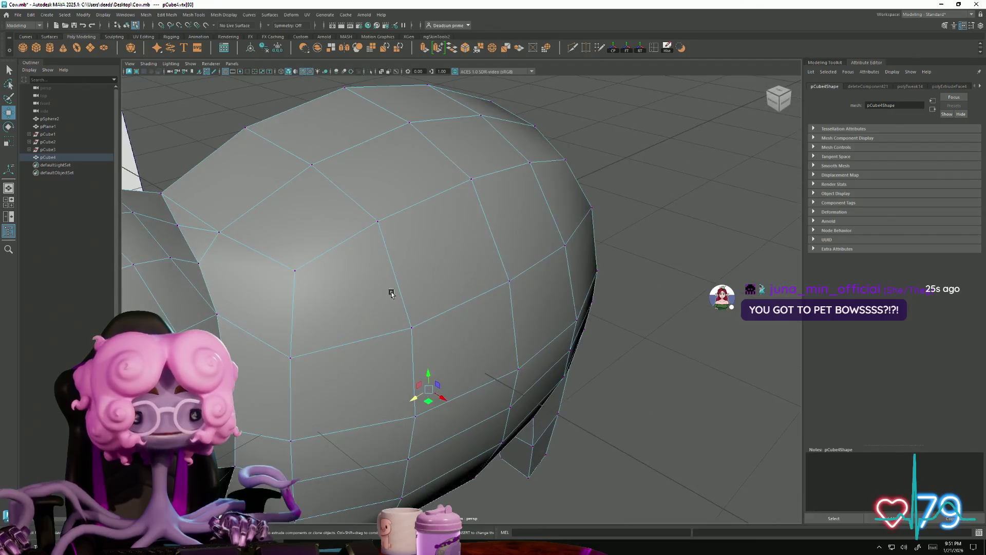
{"action": "mouse_move", "coordinate": [311, 326]}
{"action": "left_mouse_down", "text": "alt"}
{"action": "mouse_move", "coordinate": [287, 317]}
{"action": "mouse_move", "coordinate": [328, 304]}
{"action": "mouse_move", "coordinate": [309, 232]}
{"action": "left_mouse_up", "text": "alt"}
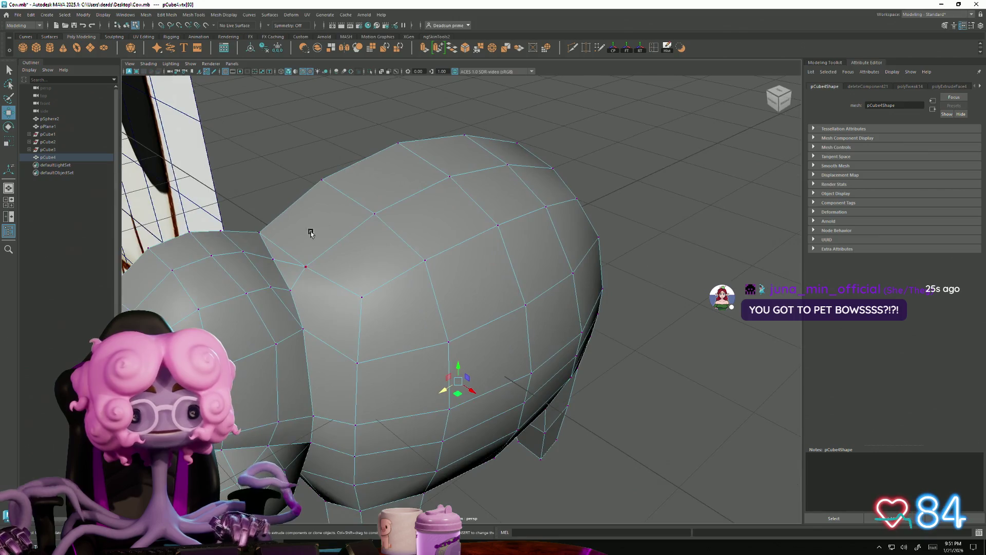
{"action": "left_click", "coordinate": [578, 48]}
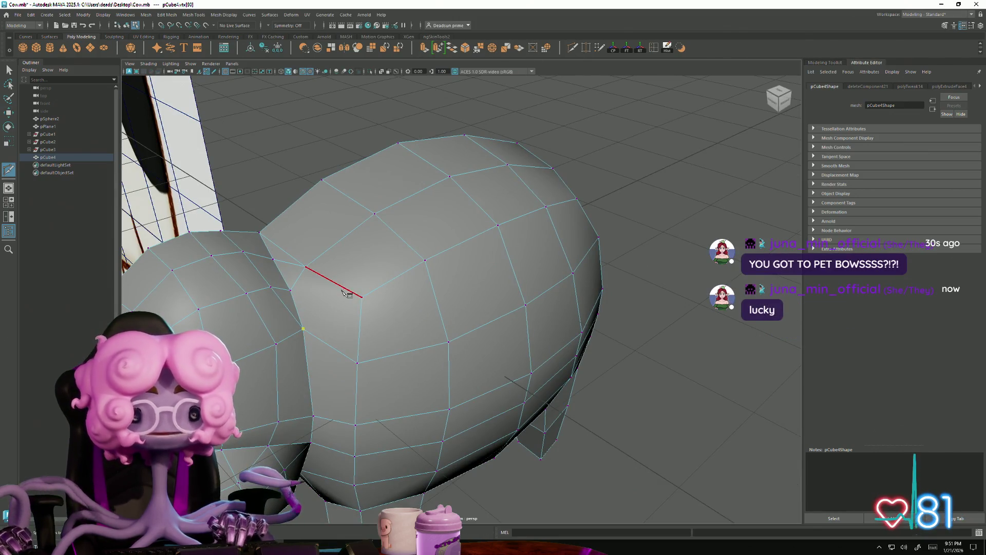
{"action": "left_click", "coordinate": [362, 297]}
{"action": "key", "text": "Return"}
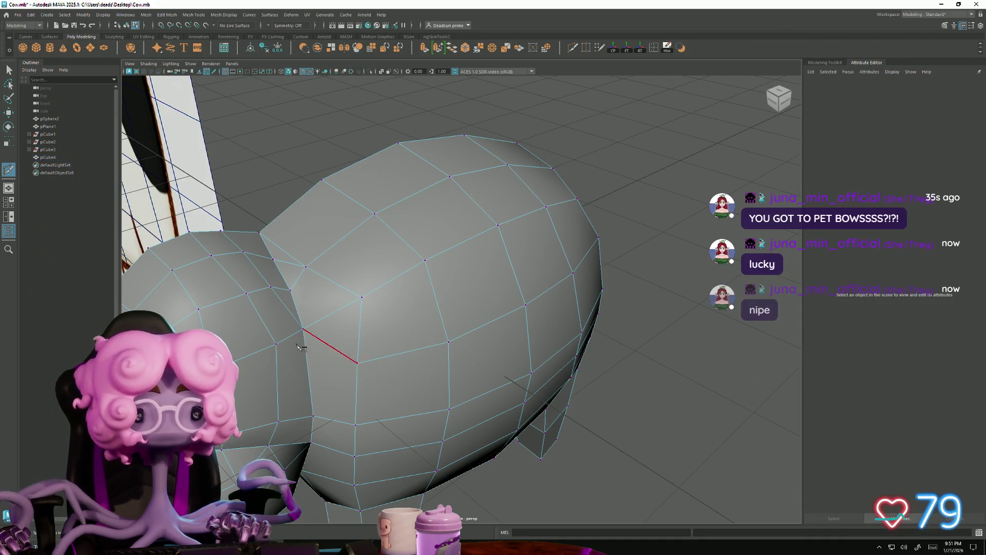
{"action": "left_click", "coordinate": [8, 71]}
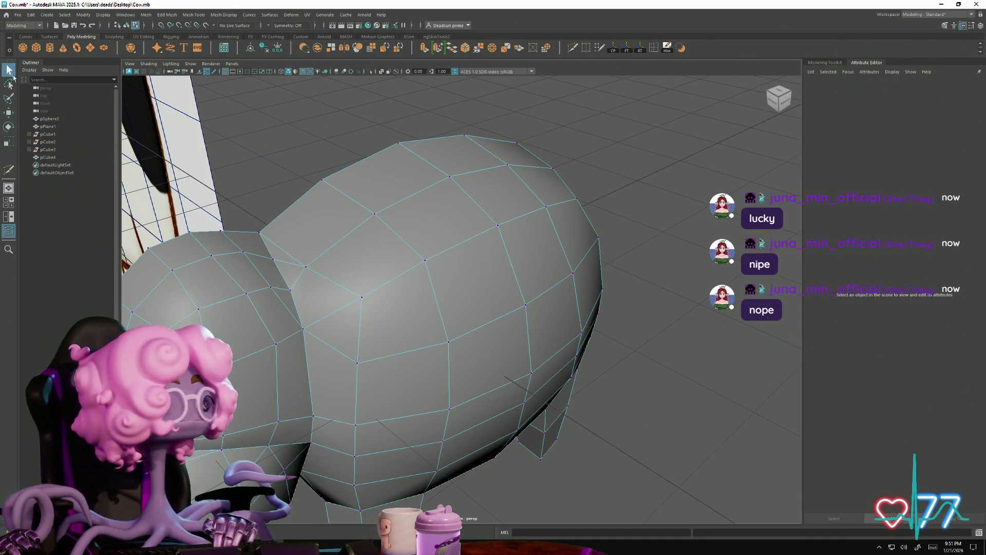
{"action": "right_click", "coordinate": [403, 251]}
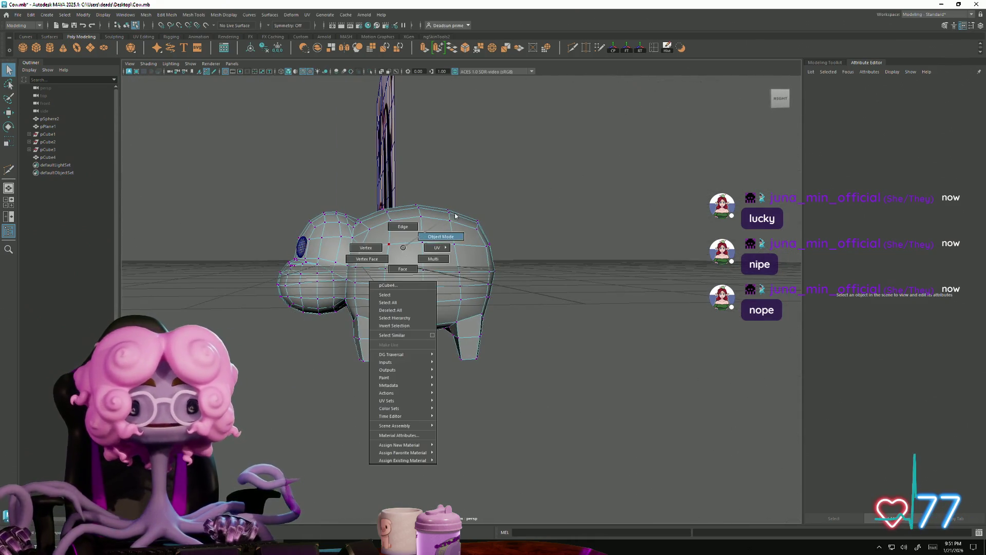
Step: Cut a vertical edge across the extruded block between two of its corner vertices
{"action": "mouse_move", "coordinate": [497, 310]}
{"action": "left_mouse_down", "text": "alt"}
{"action": "mouse_move", "coordinate": [519, 271]}
{"action": "mouse_move", "coordinate": [534, 268]}
{"action": "mouse_move", "coordinate": [522, 269]}
{"action": "mouse_move", "coordinate": [564, 267]}
{"action": "mouse_move", "coordinate": [490, 266]}
{"action": "mouse_move", "coordinate": [482, 256]}
{"action": "mouse_move", "coordinate": [506, 292]}
{"action": "mouse_move", "coordinate": [601, 330]}
{"action": "mouse_move", "coordinate": [529, 319]}
{"action": "mouse_move", "coordinate": [588, 354]}
{"action": "mouse_move", "coordinate": [577, 361]}
{"action": "mouse_move", "coordinate": [566, 351]}
{"action": "mouse_move", "coordinate": [562, 364]}
{"action": "left_mouse_up", "text": "alt"}
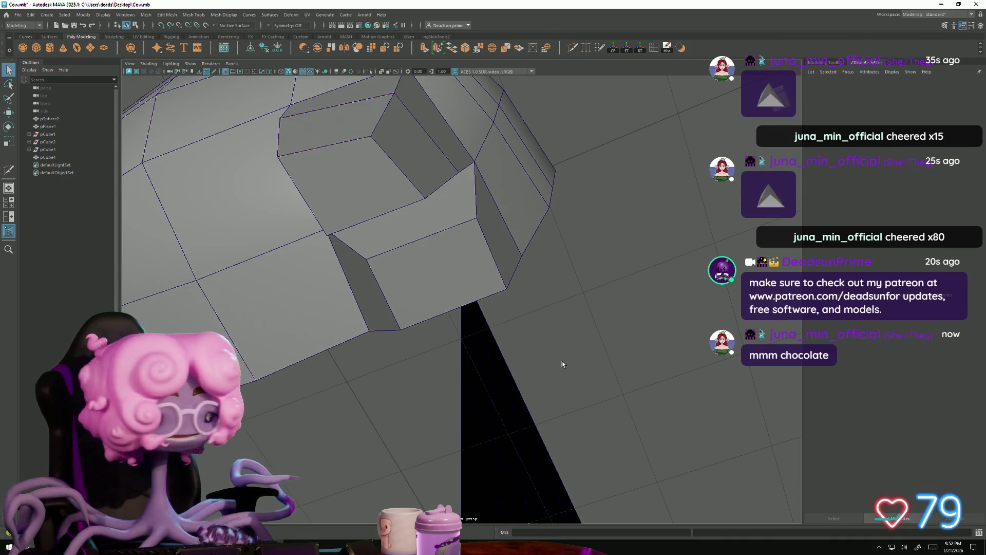
{"action": "mouse_move", "coordinate": [560, 345]}
{"action": "left_mouse_down", "text": "alt"}
{"action": "mouse_move", "coordinate": [429, 124]}
{"action": "mouse_move", "coordinate": [456, 69]}
{"action": "left_mouse_up", "text": "alt"}
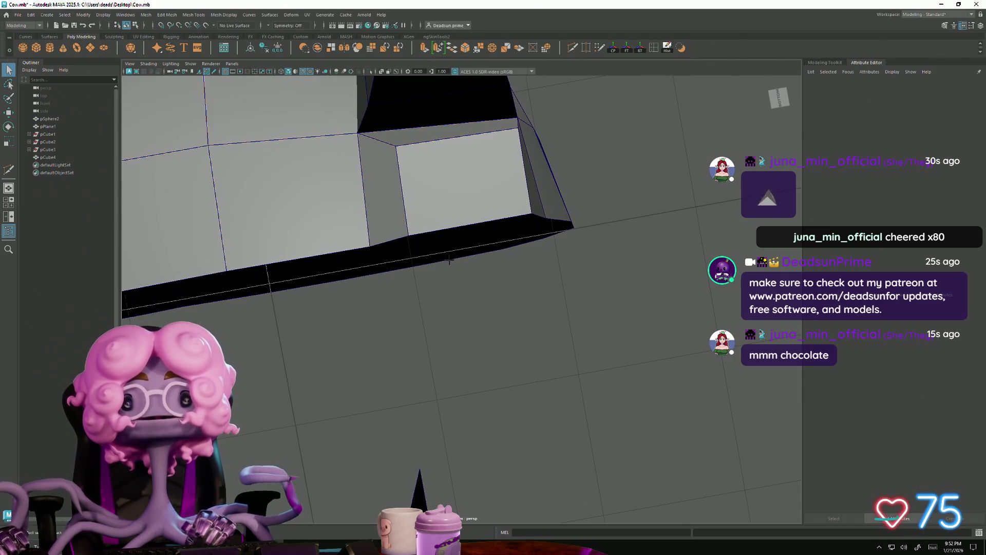
{"action": "key", "text": "y"}
{"action": "left_click", "coordinate": [461, 225]}
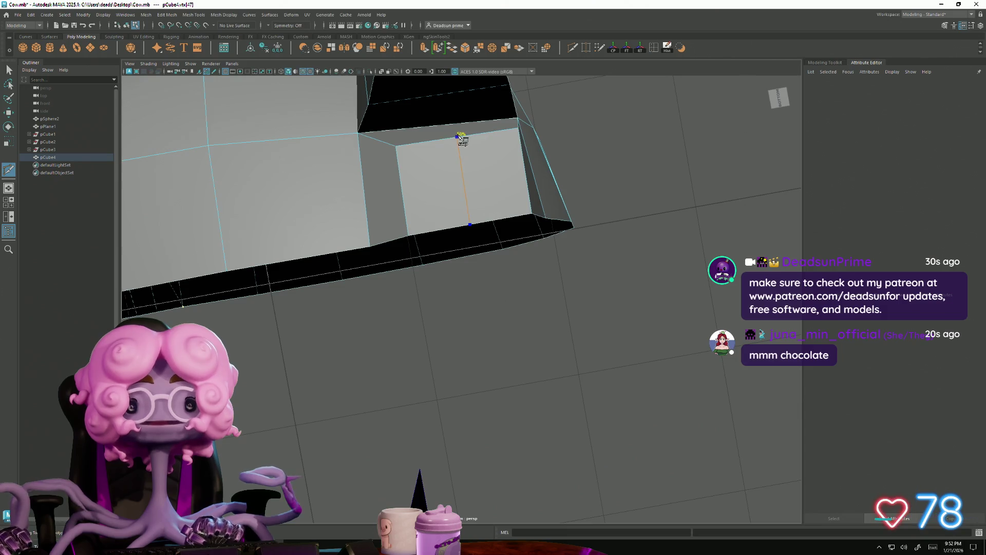
{"action": "mouse_move", "coordinate": [477, 174]}
{"action": "left_mouse_down", "text": "alt"}
{"action": "mouse_move", "coordinate": [469, 270]}
{"action": "mouse_move", "coordinate": [482, 269]}
{"action": "mouse_move", "coordinate": [468, 257]}
{"action": "mouse_move", "coordinate": [406, 264]}
{"action": "left_mouse_up", "text": "alt"}
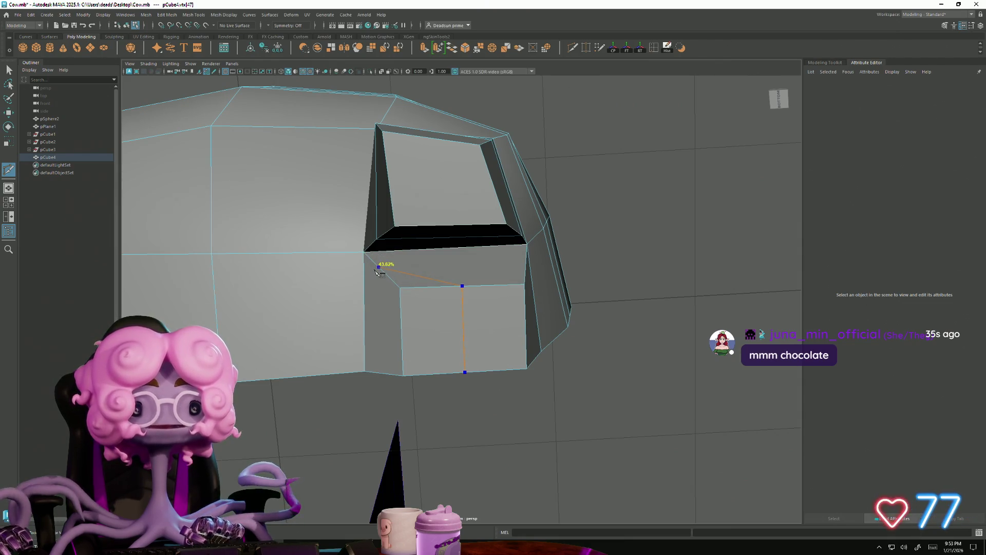
{"action": "left_click", "coordinate": [358, 256]}
{"action": "key", "text": "Return"}
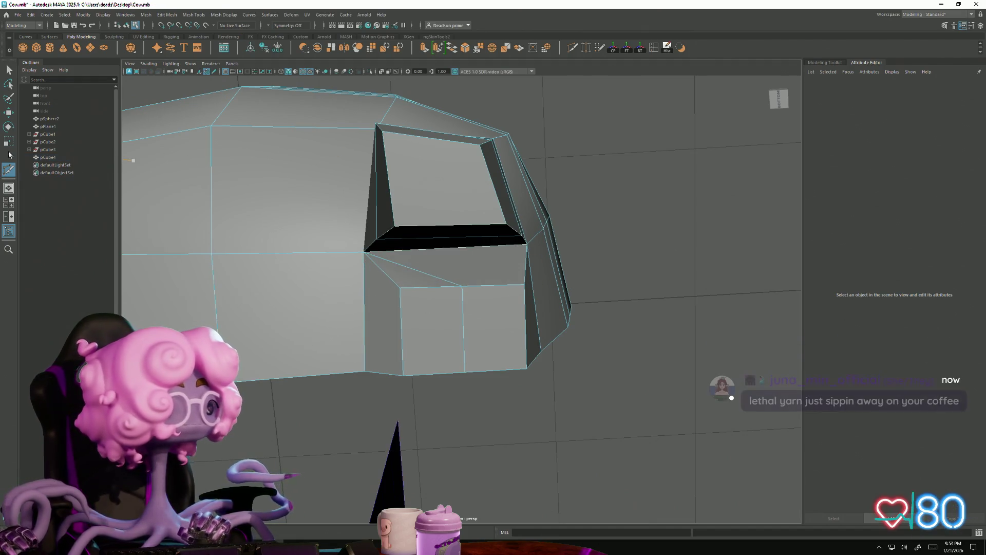
Step: Insert an edge loop down the side of the body, then return to selection and clear it
{"action": "left_click", "coordinate": [332, 238], "text": "ctrl"}
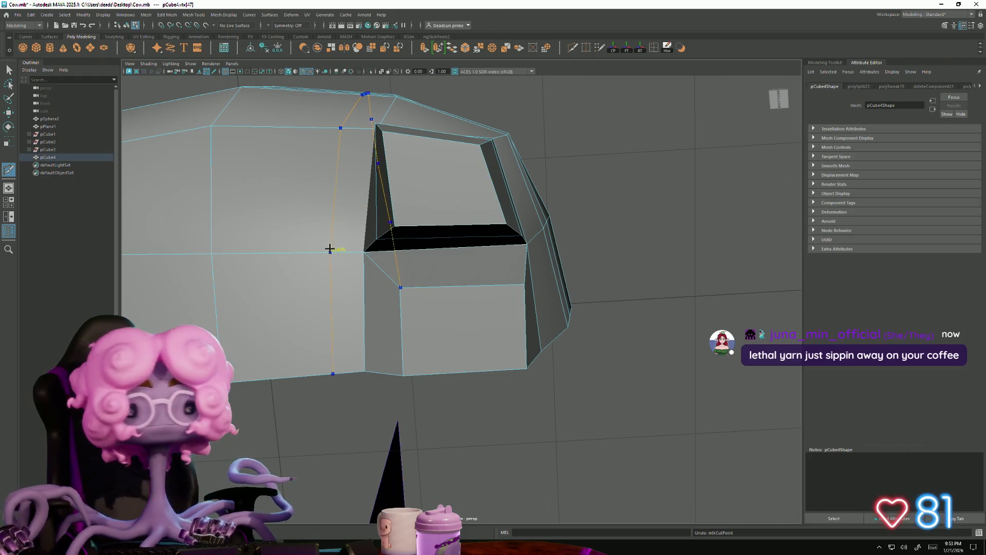
{"action": "mouse_move", "coordinate": [451, 293]}
{"action": "left_mouse_down", "text": "alt"}
{"action": "mouse_move", "coordinate": [512, 347]}
{"action": "mouse_move", "coordinate": [319, 284]}
{"action": "mouse_move", "coordinate": [436, 318]}
{"action": "mouse_move", "coordinate": [504, 314]}
{"action": "mouse_move", "coordinate": [452, 353]}
{"action": "mouse_move", "coordinate": [434, 346]}
{"action": "mouse_move", "coordinate": [450, 340]}
{"action": "left_mouse_up", "text": "alt"}
{"action": "scroll", "coordinate": [319, 283], "scroll_direction": "down", "scroll_amount": 10}
{"action": "key", "text": "q"}
{"action": "key", "text": "F8"}
{"action": "scroll", "coordinate": [437, 319], "scroll_direction": "up", "scroll_amount": 3}
{"action": "scroll", "coordinate": [559, 312], "scroll_direction": "up", "scroll_amount": 8}
{"action": "left_click_drag", "start_coordinate": [441, 343], "coordinate": [342, 264], "text": "alt"}
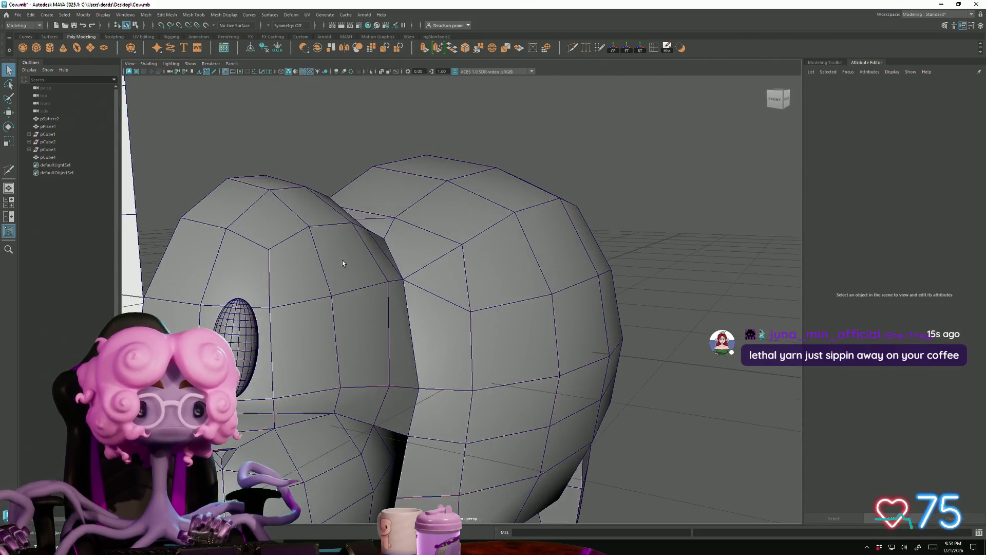
Step: Select a face on the upper head, extrude it and pull it upward
{"action": "mouse_move", "coordinate": [341, 264]}
{"action": "right_mouse_down"}
{"action": "mouse_move", "coordinate": [352, 259]}
{"action": "mouse_move", "coordinate": [342, 255]}
{"action": "right_mouse_up"}
{"action": "left_click", "coordinate": [341, 254]}
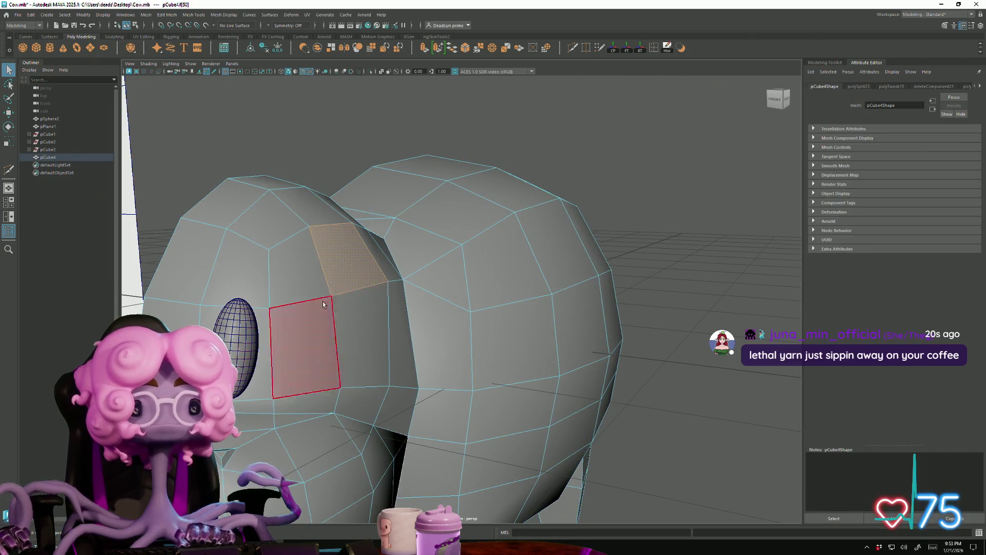
{"action": "left_click", "coordinate": [424, 48]}
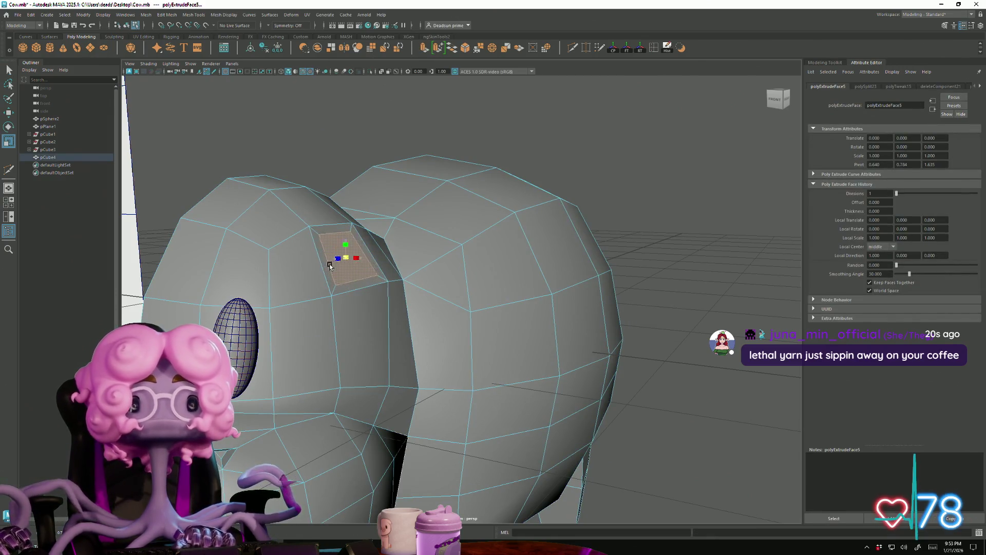
{"action": "mouse_move", "coordinate": [314, 276]}
{"action": "left_mouse_down", "text": "alt"}
{"action": "mouse_move", "coordinate": [356, 309]}
{"action": "mouse_move", "coordinate": [370, 298]}
{"action": "left_mouse_up", "text": "alt"}
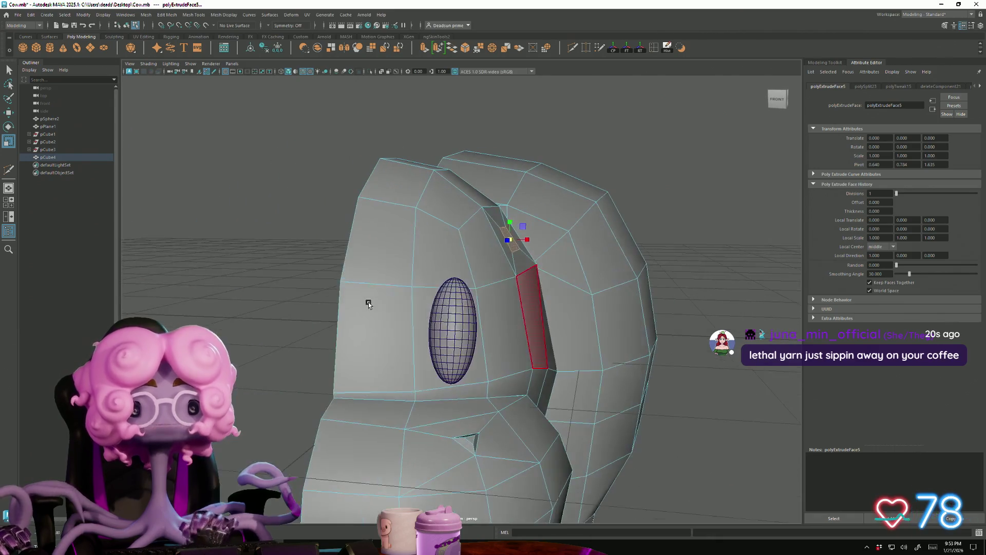
{"action": "key", "text": "w"}
{"action": "left_click_drag", "start_coordinate": [509, 216], "coordinate": [508, 204]}
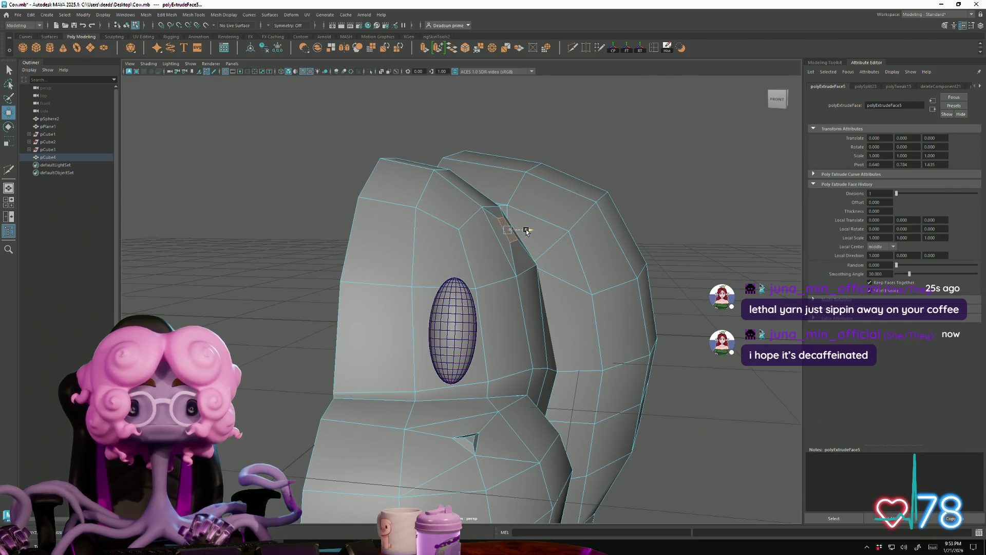
{"action": "scroll", "coordinate": [526, 231], "scroll_direction": "down", "scroll_amount": 5}
{"action": "mouse_move", "coordinate": [527, 231]}
{"action": "left_mouse_down", "text": "alt"}
{"action": "mouse_move", "coordinate": [497, 260]}
{"action": "mouse_move", "coordinate": [418, 275]}
{"action": "mouse_move", "coordinate": [390, 303]}
{"action": "mouse_move", "coordinate": [438, 338]}
{"action": "left_mouse_up", "text": "alt"}
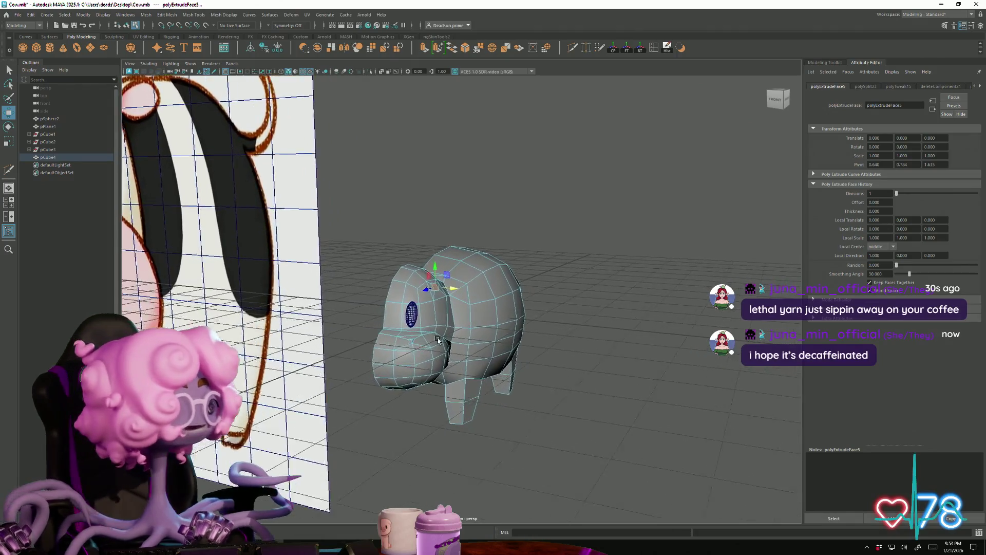
Step: Extrude the head-top face again with Ctrl+E, pull it outward to the right and scale it
{"action": "mouse_move", "coordinate": [438, 338]}
{"action": "right_mouse_down", "text": "alt"}
{"action": "mouse_move", "coordinate": [687, 411]}
{"action": "mouse_move", "coordinate": [674, 403]}
{"action": "right_mouse_up", "text": "alt"}
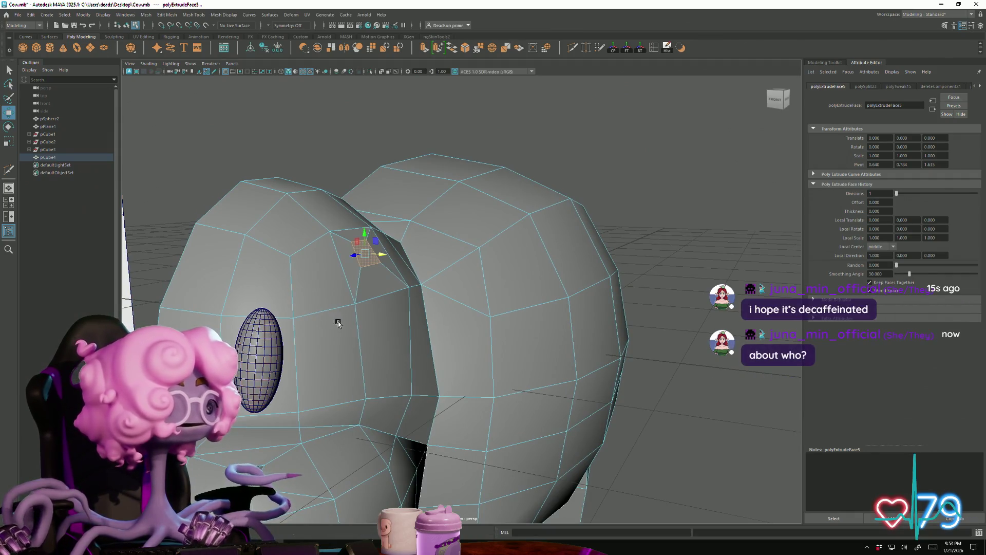
{"action": "mouse_move", "coordinate": [338, 323]}
{"action": "right_mouse_down", "text": "alt"}
{"action": "mouse_move", "coordinate": [405, 363]}
{"action": "mouse_move", "coordinate": [353, 352]}
{"action": "right_mouse_up", "text": "alt"}
{"action": "mouse_move", "coordinate": [353, 352]}
{"action": "left_mouse_down", "text": "alt"}
{"action": "mouse_move", "coordinate": [469, 353]}
{"action": "mouse_move", "coordinate": [421, 352]}
{"action": "left_mouse_up", "text": "alt"}
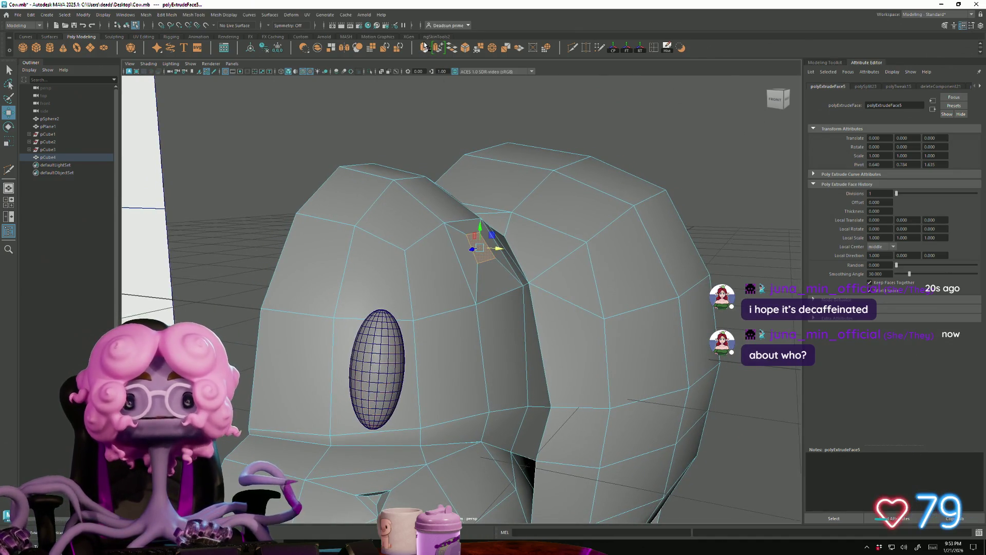
{"action": "key", "text": "ctrl+e"}
{"action": "left_click_drag", "start_coordinate": [485, 248], "coordinate": [565, 251]}
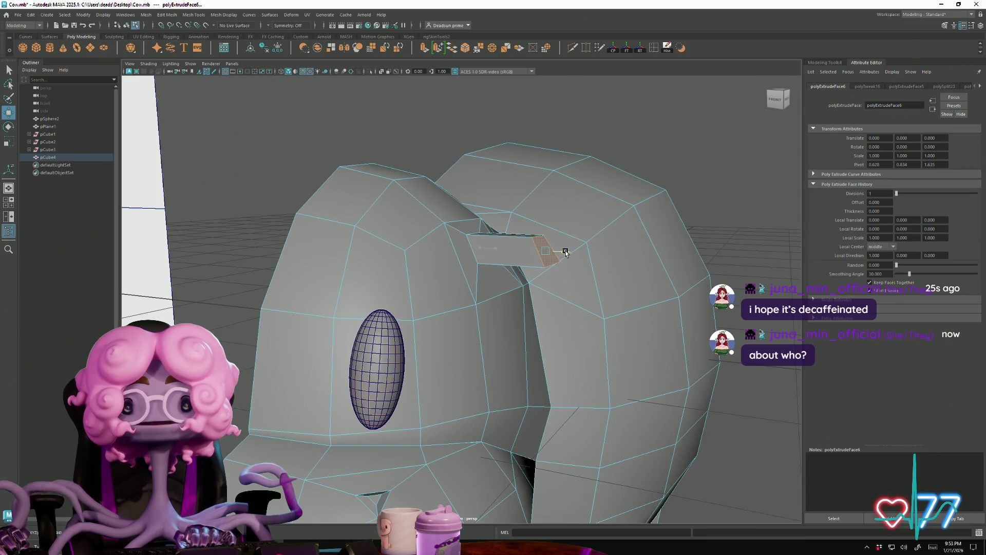
{"action": "key", "text": "r"}
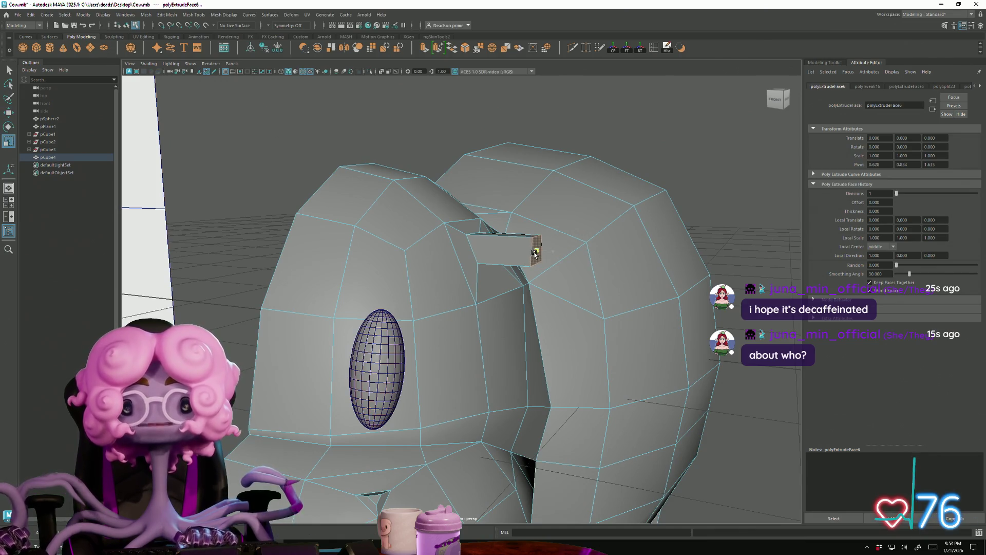
{"action": "left_click_drag", "start_coordinate": [529, 252], "coordinate": [511, 264], "text": "alt"}
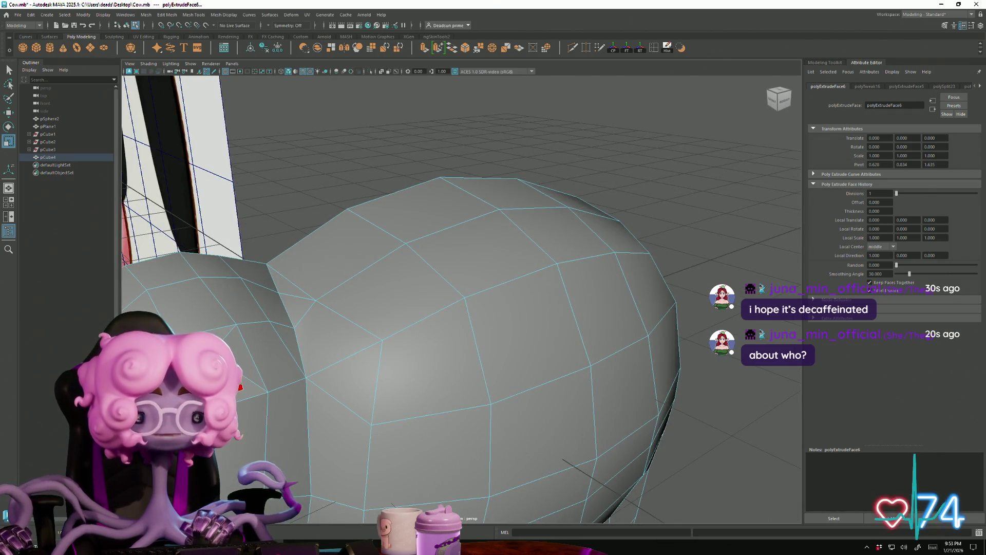
{"action": "scroll", "coordinate": [229, 346], "scroll_direction": "down", "scroll_amount": 10}
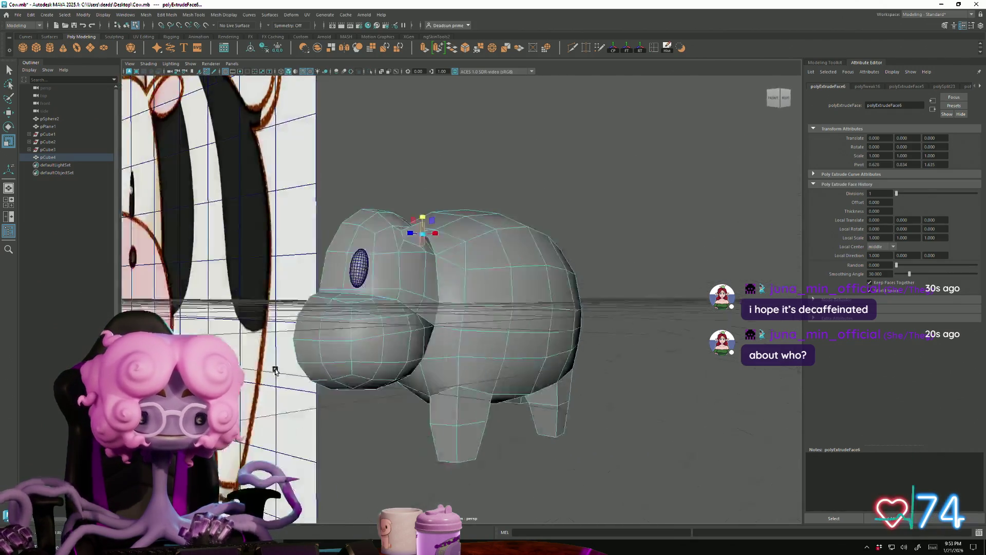
{"action": "right_click_drag", "start_coordinate": [369, 391], "coordinate": [466, 390], "text": "alt"}
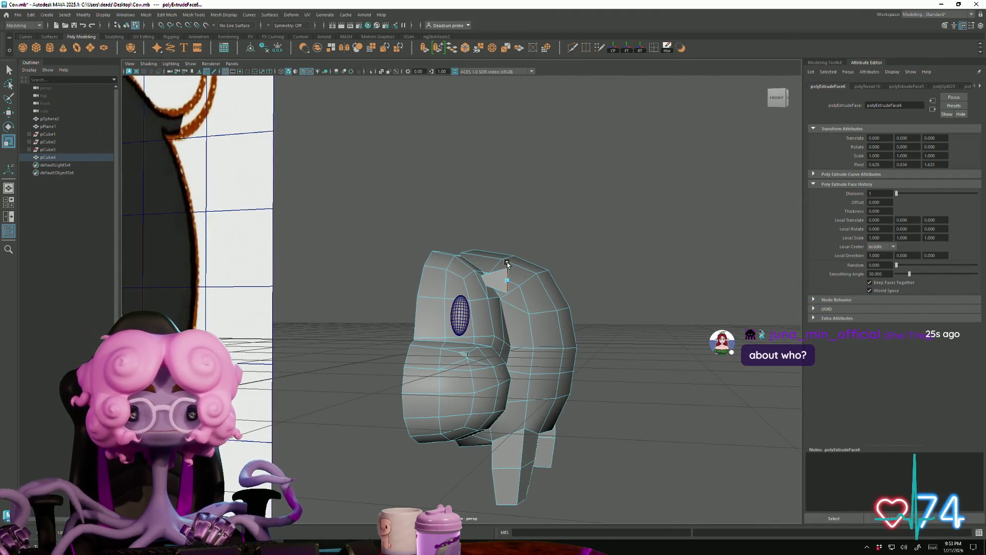
{"action": "left_click_drag", "start_coordinate": [540, 287], "coordinate": [511, 296], "text": "alt"}
{"action": "key", "text": "e"}
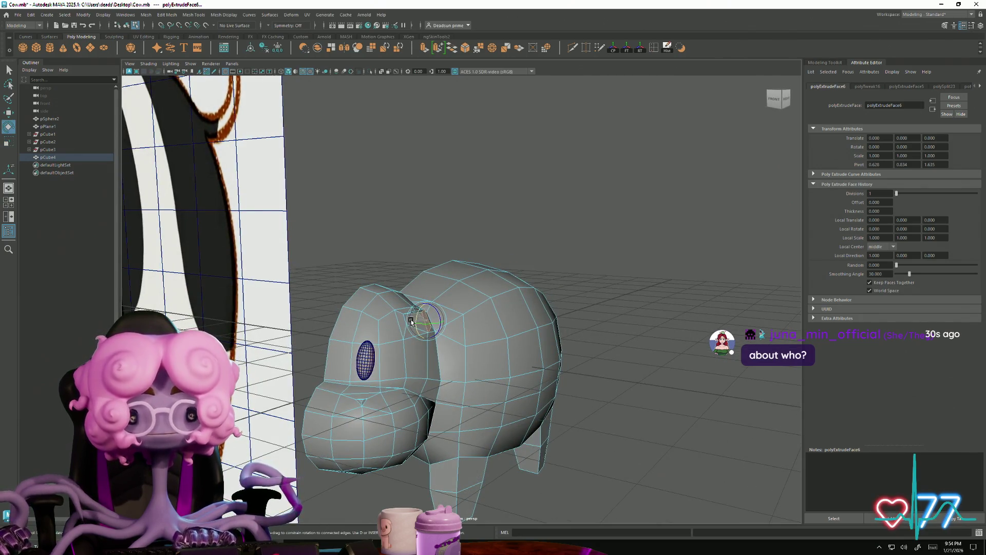
Step: Extrude another head face with Ctrl+E, pull it outward and scale it
{"action": "key", "text": "r"}
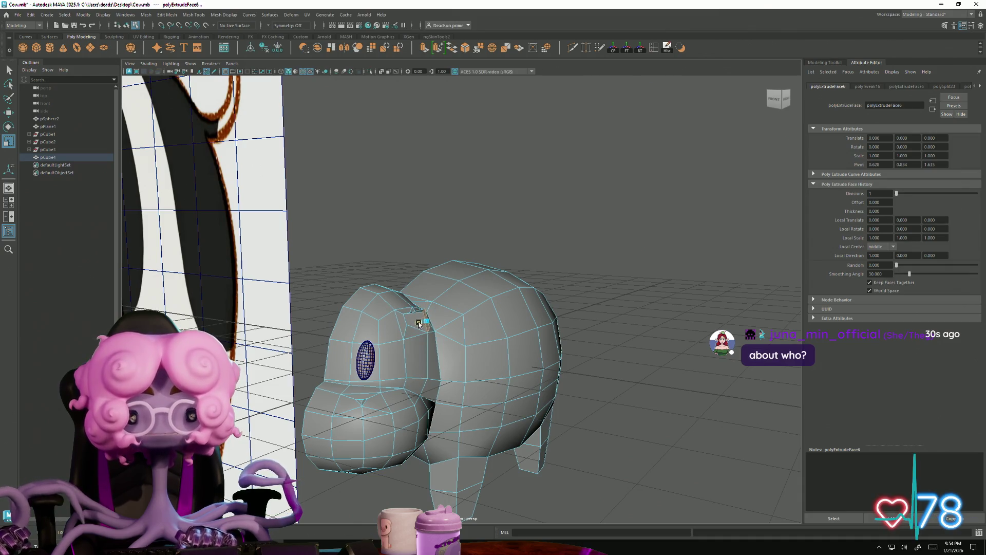
{"action": "key", "text": "w"}
{"action": "key", "text": "ctrl+e"}
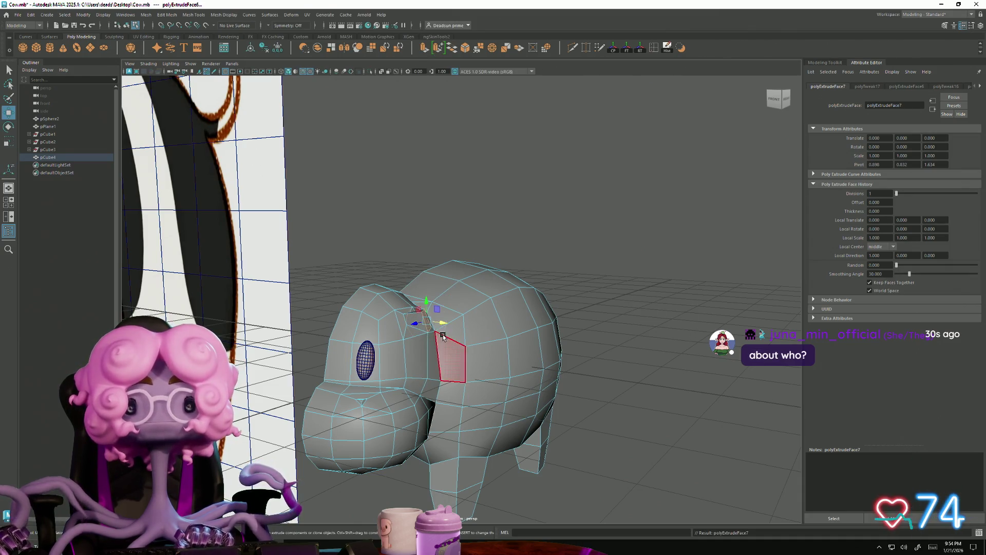
{"action": "middle_click_drag", "start_coordinate": [443, 336], "coordinate": [460, 326]}
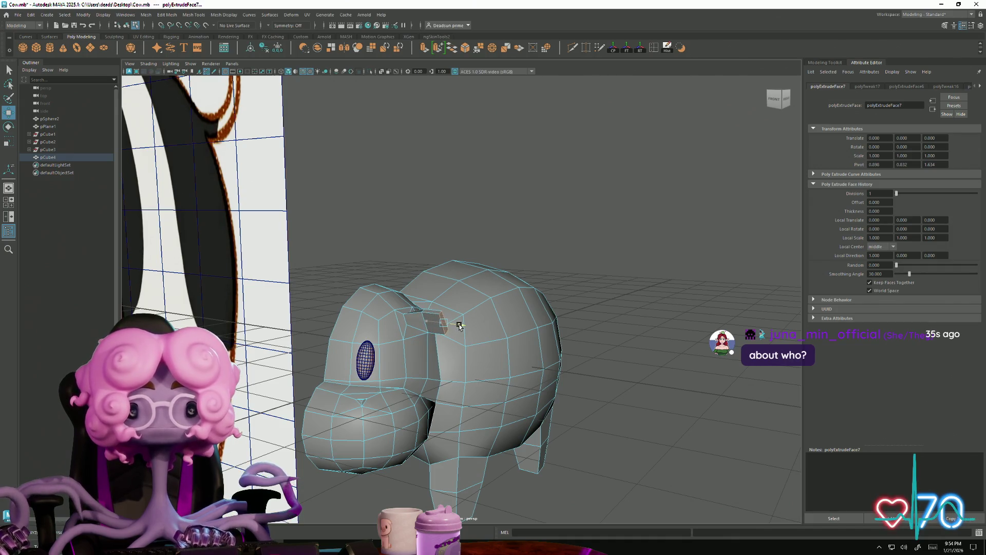
{"action": "scroll", "coordinate": [459, 325], "scroll_direction": "down", "scroll_amount": 5}
{"action": "mouse_move", "coordinate": [484, 357]}
{"action": "left_mouse_down", "text": "alt"}
{"action": "mouse_move", "coordinate": [299, 390]}
{"action": "mouse_move", "coordinate": [396, 370]}
{"action": "mouse_move", "coordinate": [390, 356]}
{"action": "left_mouse_up", "text": "alt"}
{"action": "right_click_drag", "start_coordinate": [390, 357], "coordinate": [761, 443], "text": "alt"}
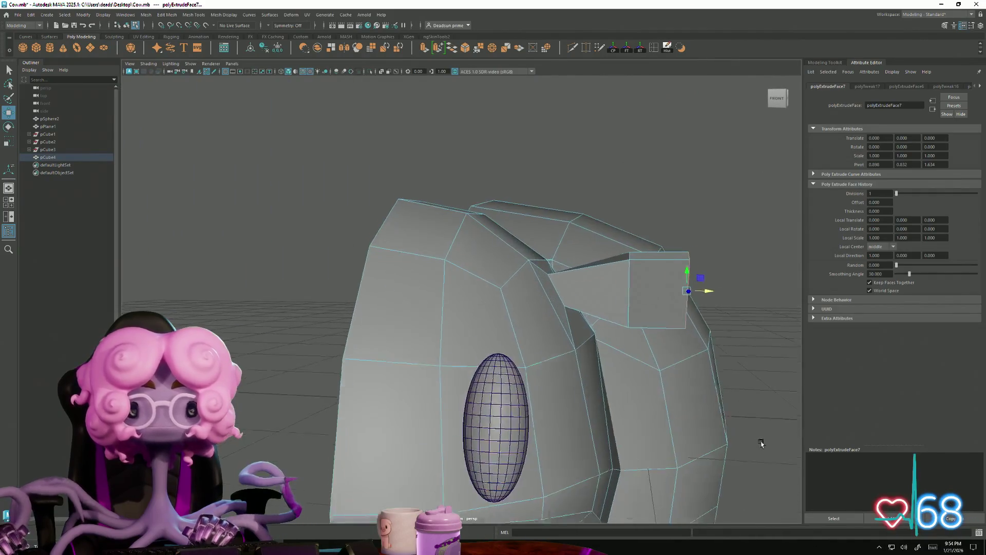
{"action": "mouse_move", "coordinate": [761, 443]}
{"action": "left_mouse_down", "text": "alt"}
{"action": "mouse_move", "coordinate": [454, 392]}
{"action": "mouse_move", "coordinate": [480, 414]}
{"action": "left_mouse_up", "text": "alt"}
{"action": "key", "text": "r"}
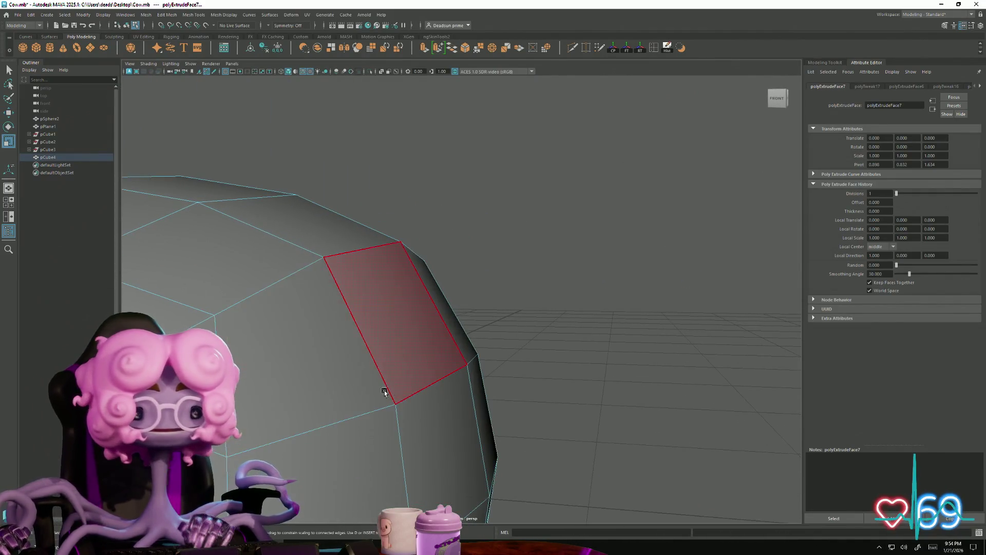
{"action": "left_click", "coordinate": [385, 392]}
{"action": "mouse_move", "coordinate": [385, 392]}
{"action": "left_mouse_down", "text": "alt"}
{"action": "mouse_move", "coordinate": [315, 313]}
{"action": "mouse_move", "coordinate": [336, 308]}
{"action": "mouse_move", "coordinate": [304, 375]}
{"action": "mouse_move", "coordinate": [238, 405]}
{"action": "mouse_move", "coordinate": [320, 400]}
{"action": "left_mouse_up", "text": "alt"}
{"action": "scroll", "coordinate": [336, 316], "scroll_direction": "down", "scroll_amount": 3}
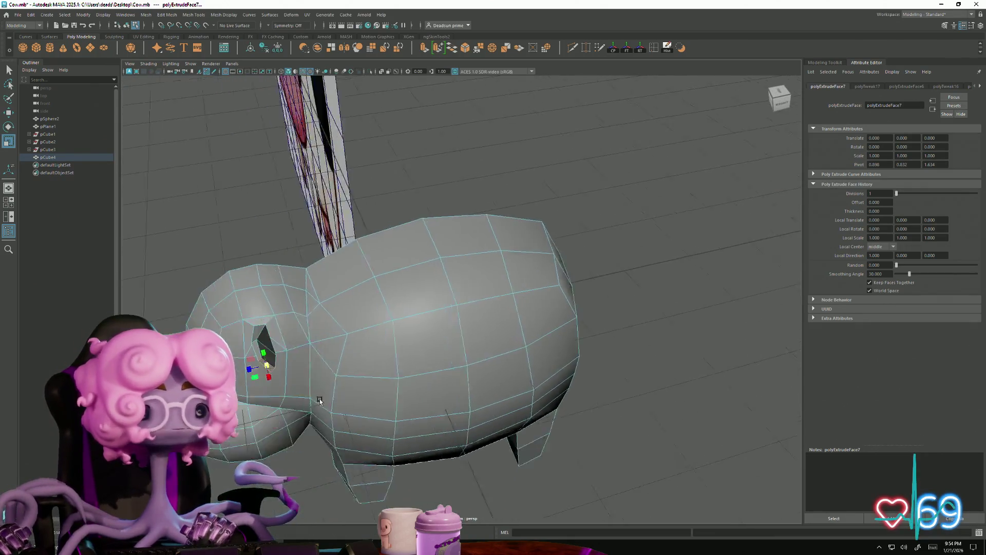
{"action": "scroll", "coordinate": [540, 433], "scroll_direction": "up", "scroll_amount": 5}
{"action": "left_click_drag", "start_coordinate": [540, 434], "coordinate": [280, 323], "text": "alt"}
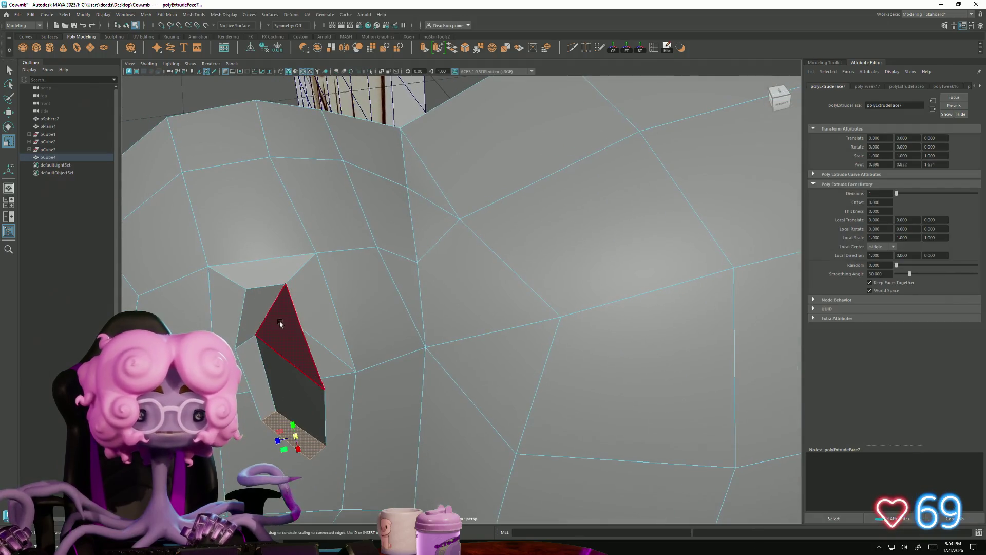
Step: In vertex mode, move the extrusion's top corner and neighbouring vertex to reshape it
{"action": "right_click_drag", "start_coordinate": [280, 324], "coordinate": [264, 308]}
{"action": "left_click", "coordinate": [286, 285]}
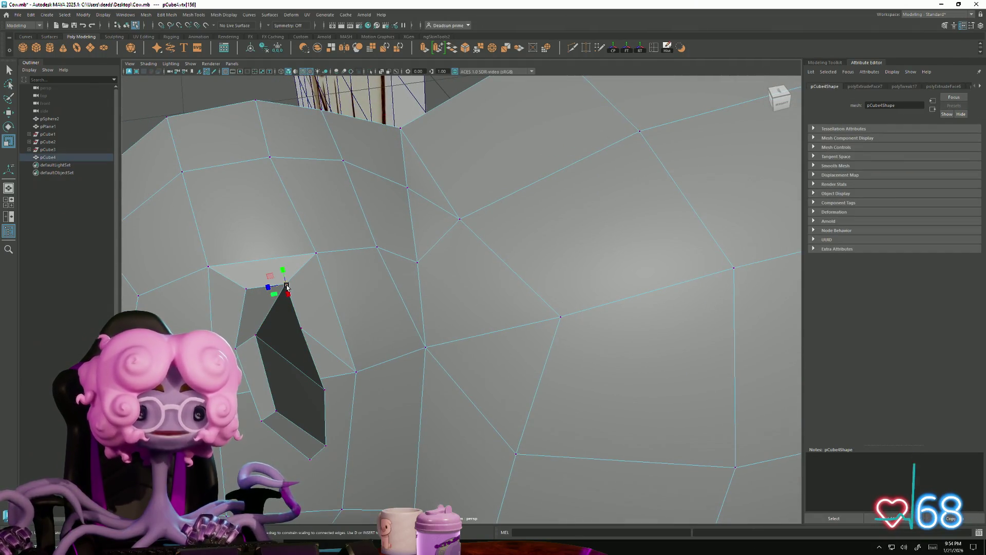
{"action": "key", "text": "w"}
{"action": "left_click_drag", "start_coordinate": [287, 287], "coordinate": [303, 280]}
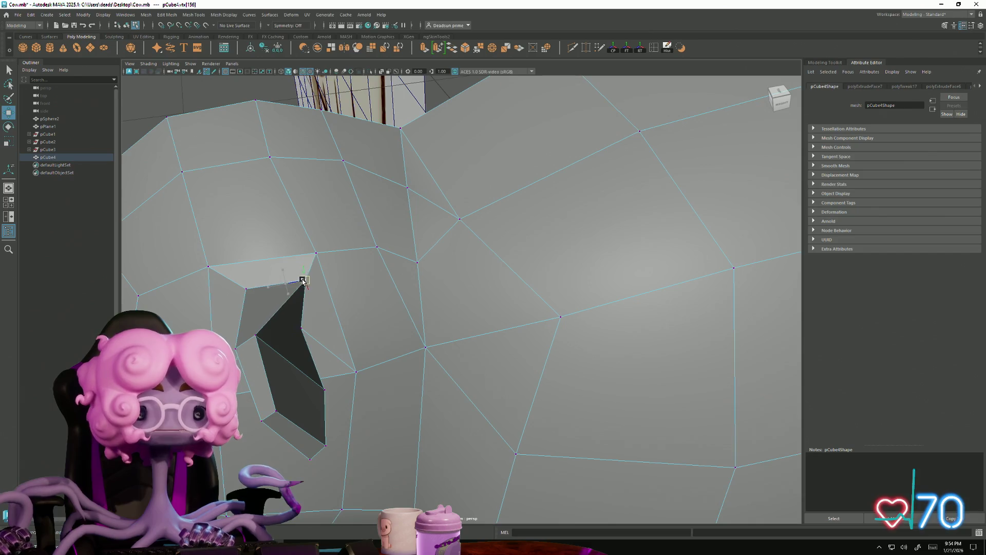
{"action": "left_click", "coordinate": [258, 334]}
{"action": "left_click_drag", "start_coordinate": [250, 331], "coordinate": [241, 332]}
{"action": "left_click_drag", "start_coordinate": [318, 355], "coordinate": [341, 352], "text": "alt"}
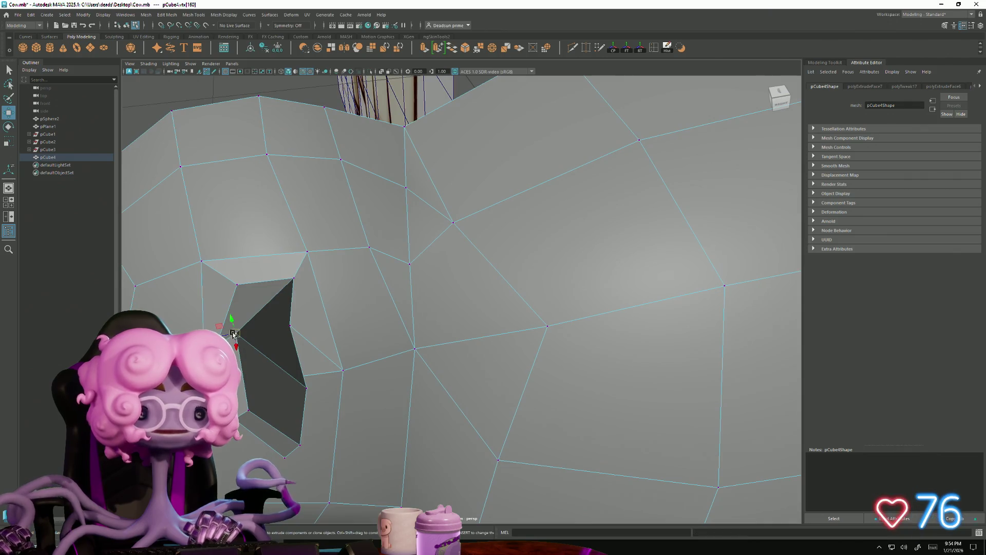
{"action": "mouse_move", "coordinate": [234, 334]}
{"action": "left_mouse_down"}
{"action": "mouse_move", "coordinate": [315, 337]}
{"action": "mouse_move", "coordinate": [297, 348]}
{"action": "mouse_move", "coordinate": [348, 353]}
{"action": "mouse_move", "coordinate": [289, 371]}
{"action": "mouse_move", "coordinate": [274, 333]}
{"action": "left_mouse_up"}
Step: Move the remaining corner vertices left and upward to shape the ear stub
{"action": "left_click", "coordinate": [292, 328]}
{"action": "mouse_move", "coordinate": [304, 200]}
{"action": "left_mouse_down", "text": "alt"}
{"action": "mouse_move", "coordinate": [294, 212]}
{"action": "mouse_move", "coordinate": [308, 242]}
{"action": "mouse_move", "coordinate": [294, 291]}
{"action": "left_mouse_up", "text": "alt"}
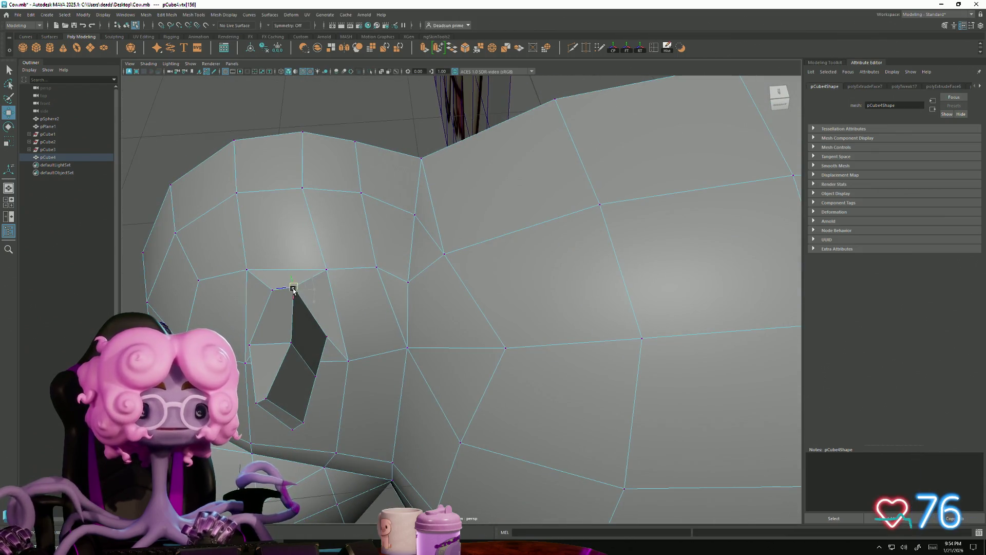
{"action": "mouse_move", "coordinate": [327, 336]}
{"action": "left_mouse_down"}
{"action": "mouse_move", "coordinate": [308, 345]}
{"action": "mouse_move", "coordinate": [304, 364]}
{"action": "mouse_move", "coordinate": [456, 278]}
{"action": "left_mouse_up"}
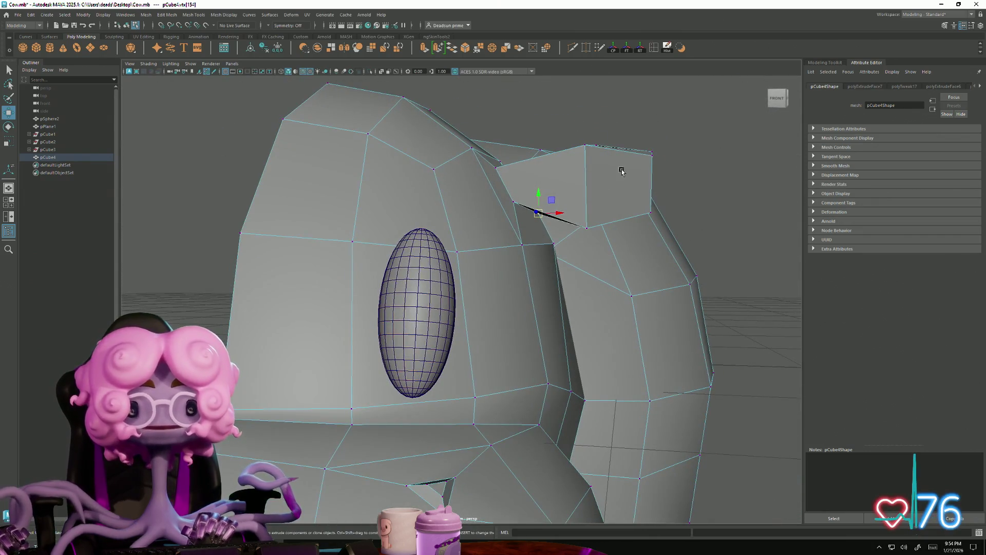
{"action": "mouse_move", "coordinate": [646, 163]}
{"action": "left_mouse_down", "text": "alt"}
{"action": "mouse_move", "coordinate": [571, 160]}
{"action": "mouse_move", "coordinate": [590, 160]}
{"action": "mouse_move", "coordinate": [579, 162]}
{"action": "left_mouse_up", "text": "alt"}
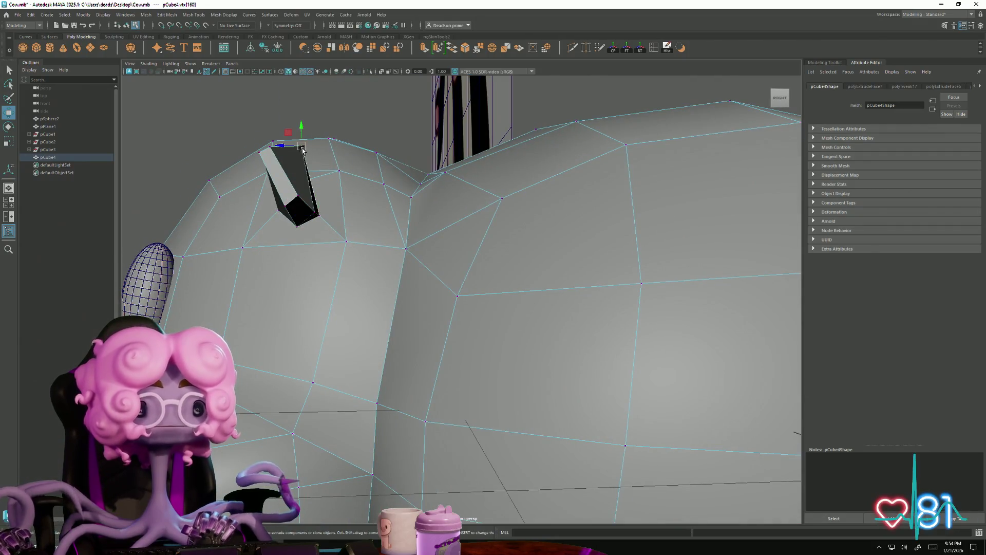
{"action": "left_click_drag", "start_coordinate": [303, 150], "coordinate": [294, 149]}
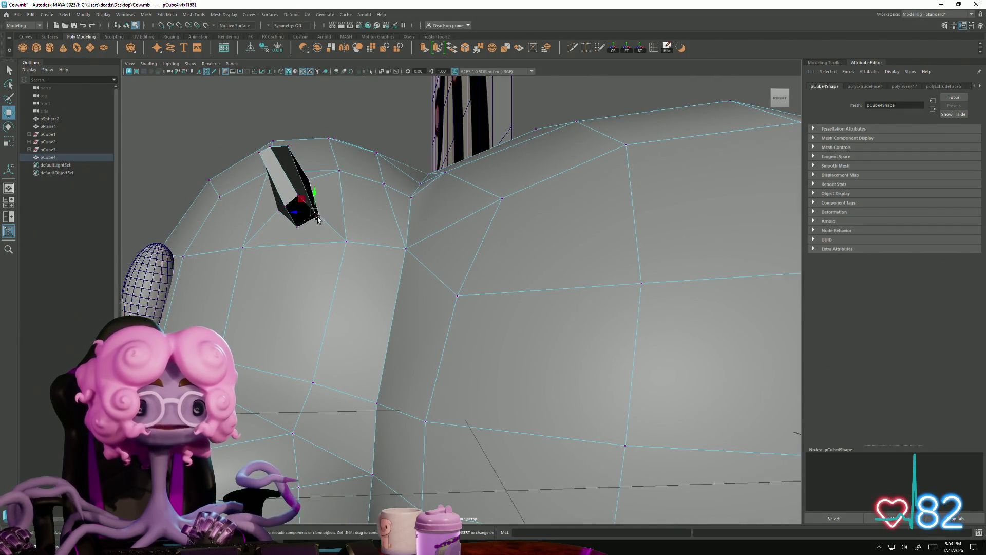
{"action": "left_click_drag", "start_coordinate": [318, 219], "coordinate": [320, 205]}
{"action": "right_click_drag", "start_coordinate": [324, 204], "coordinate": [235, 276], "text": "alt"}
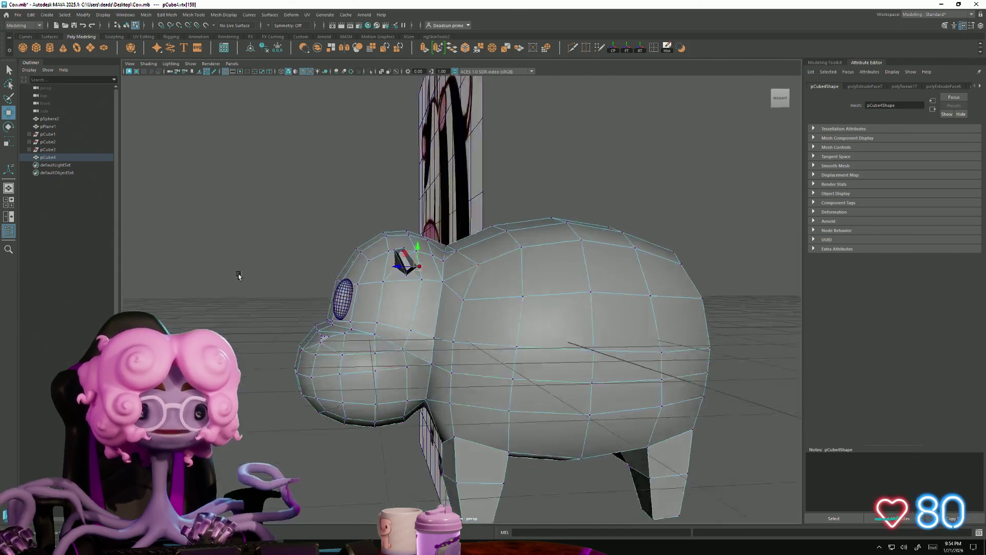
Step: From a straight front view, rotate the extruded ear face to a tilted angle, then clear the selection
{"action": "mouse_move", "coordinate": [235, 275]}
{"action": "left_mouse_down", "text": "alt"}
{"action": "mouse_move", "coordinate": [268, 280]}
{"action": "mouse_move", "coordinate": [218, 291]}
{"action": "left_mouse_up", "text": "alt"}
{"action": "left_click", "coordinate": [779, 99]}
{"action": "scroll", "coordinate": [704, 364], "scroll_direction": "up", "scroll_amount": 10}
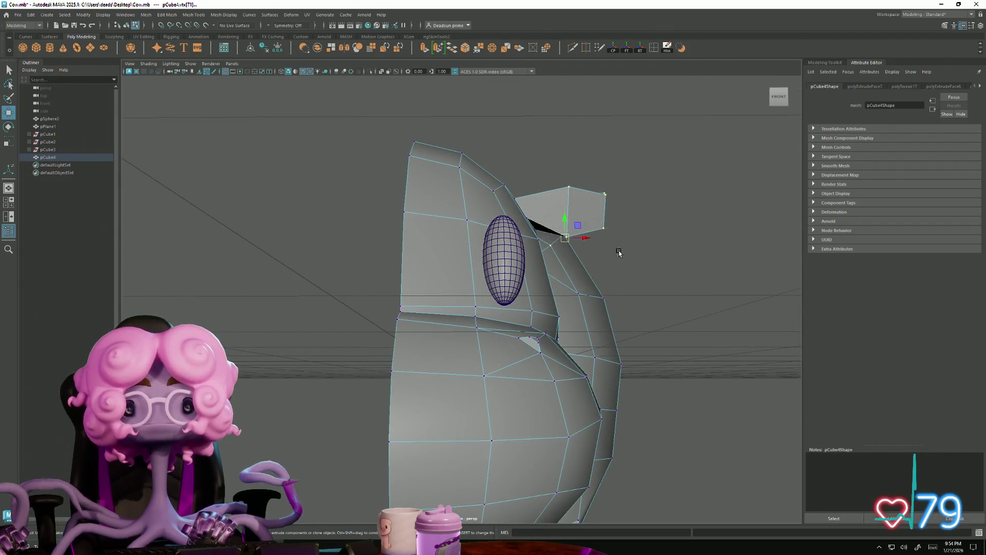
{"action": "left_click_drag", "start_coordinate": [621, 254], "coordinate": [550, 242], "text": "alt"}
{"action": "key", "text": "["}
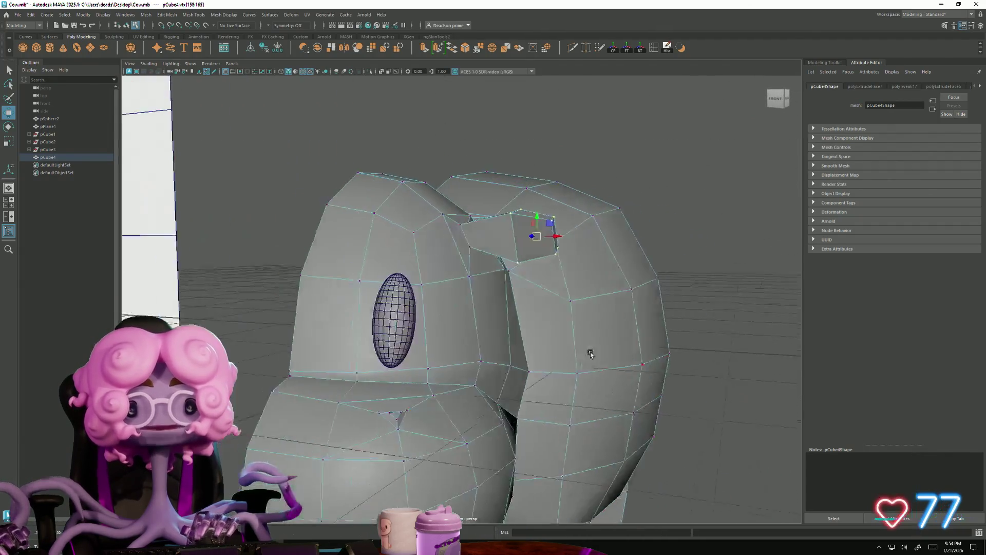
{"action": "key", "text": "e"}
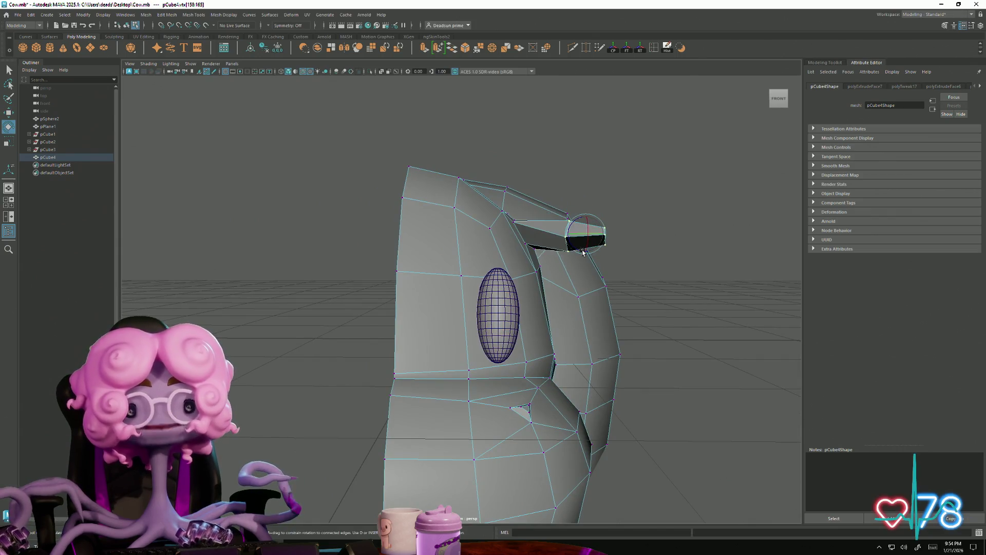
{"action": "left_click_drag", "start_coordinate": [600, 250], "coordinate": [581, 243]}
{"action": "key", "text": "w"}
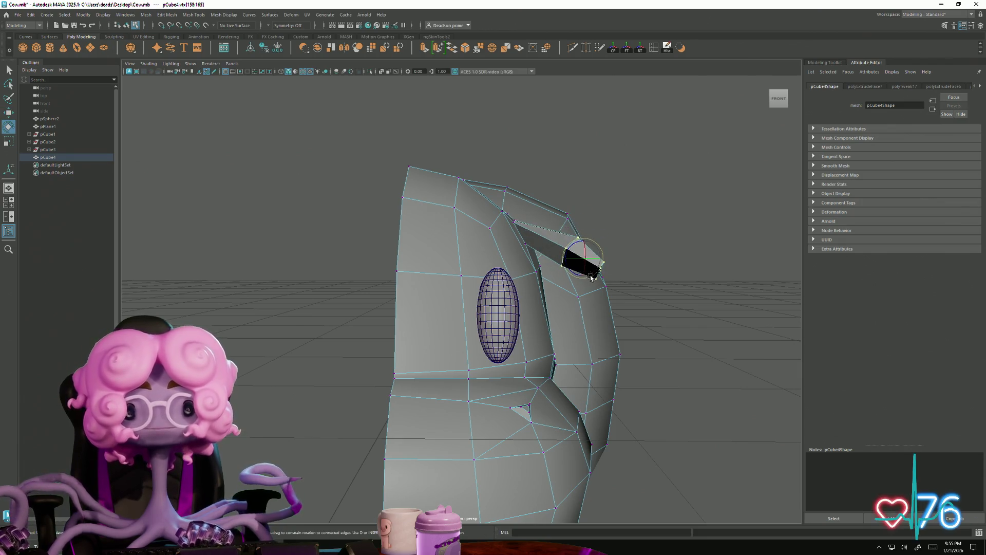
{"action": "mouse_move", "coordinate": [566, 258]}
{"action": "left_mouse_down", "text": "alt"}
{"action": "mouse_move", "coordinate": [470, 347]}
{"action": "mouse_move", "coordinate": [506, 285]}
{"action": "left_mouse_up", "text": "alt"}
{"action": "right_click_drag", "start_coordinate": [506, 285], "coordinate": [590, 235]}
{"action": "left_click", "coordinate": [589, 235]}
{"action": "scroll", "coordinate": [627, 306], "scroll_direction": "down", "scroll_amount": 5}
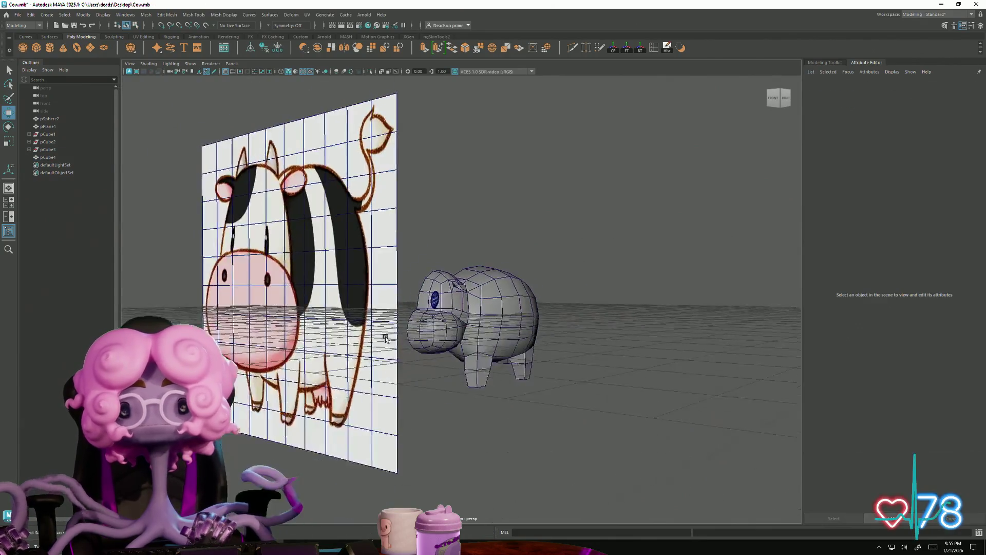
Step: Close in on the cow's face and select a vertex beside the ear opening in vertex mode
{"action": "mouse_move", "coordinate": [627, 307]}
{"action": "left_mouse_down", "text": "alt"}
{"action": "mouse_move", "coordinate": [483, 327]}
{"action": "mouse_move", "coordinate": [647, 431]}
{"action": "left_mouse_up", "text": "alt"}
{"action": "scroll", "coordinate": [514, 406], "scroll_direction": "up", "scroll_amount": 10}
{"action": "mouse_move", "coordinate": [381, 382]}
{"action": "left_mouse_down", "text": "alt"}
{"action": "mouse_move", "coordinate": [326, 399]}
{"action": "mouse_move", "coordinate": [242, 285]}
{"action": "left_mouse_up", "text": "alt"}
{"action": "scroll", "coordinate": [242, 284], "scroll_direction": "up", "scroll_amount": 10}
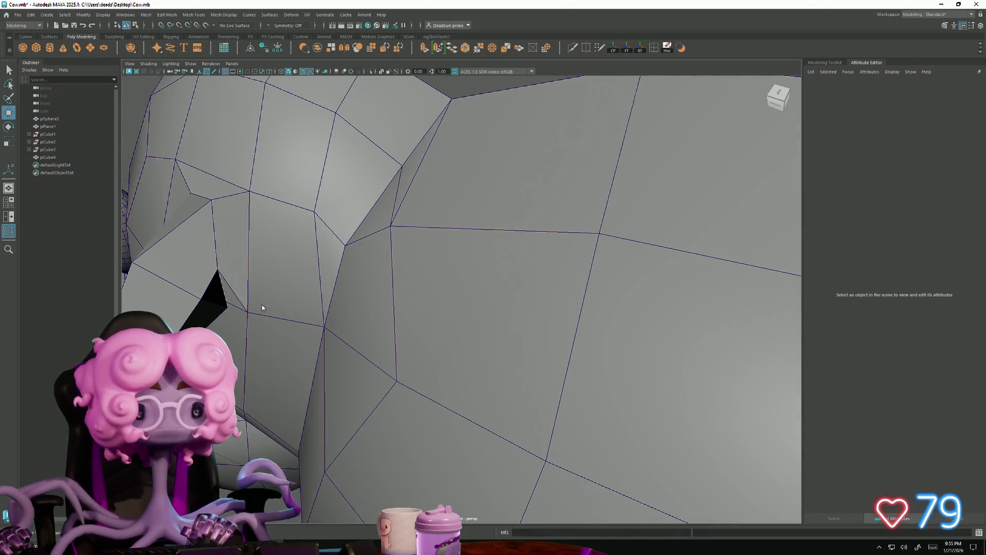
{"action": "right_click_drag", "start_coordinate": [262, 307], "coordinate": [263, 284]}
{"action": "left_click", "coordinate": [247, 313]}
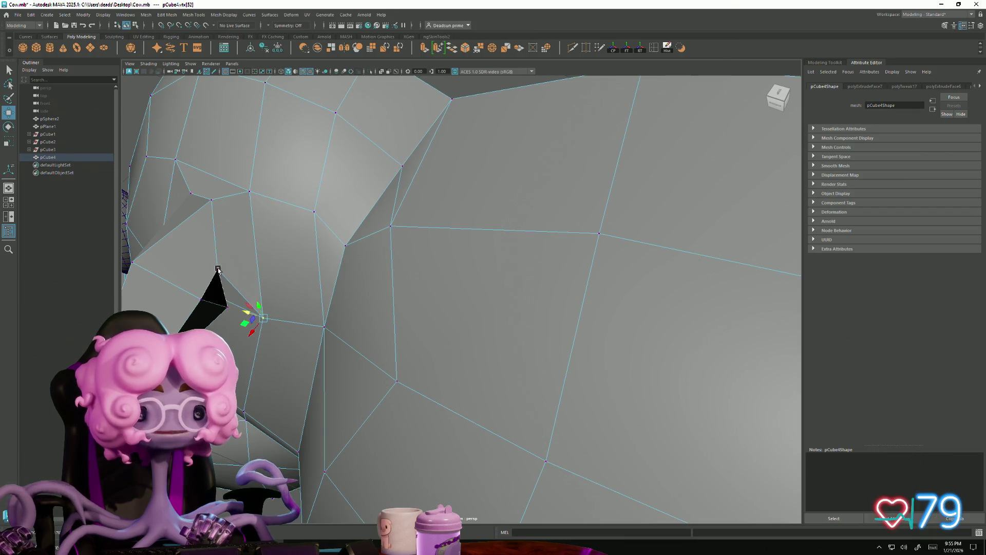
Step: Select another vertex at the ear's base, check the whole head, then return to object mode
{"action": "mouse_move", "coordinate": [218, 269]}
{"action": "left_mouse_down", "text": "alt"}
{"action": "mouse_move", "coordinate": [257, 293]}
{"action": "mouse_move", "coordinate": [307, 387]}
{"action": "mouse_move", "coordinate": [260, 379]}
{"action": "left_mouse_up", "text": "alt"}
{"action": "left_click", "coordinate": [296, 375]}
{"action": "scroll", "coordinate": [324, 405], "scroll_direction": "down", "scroll_amount": 5}
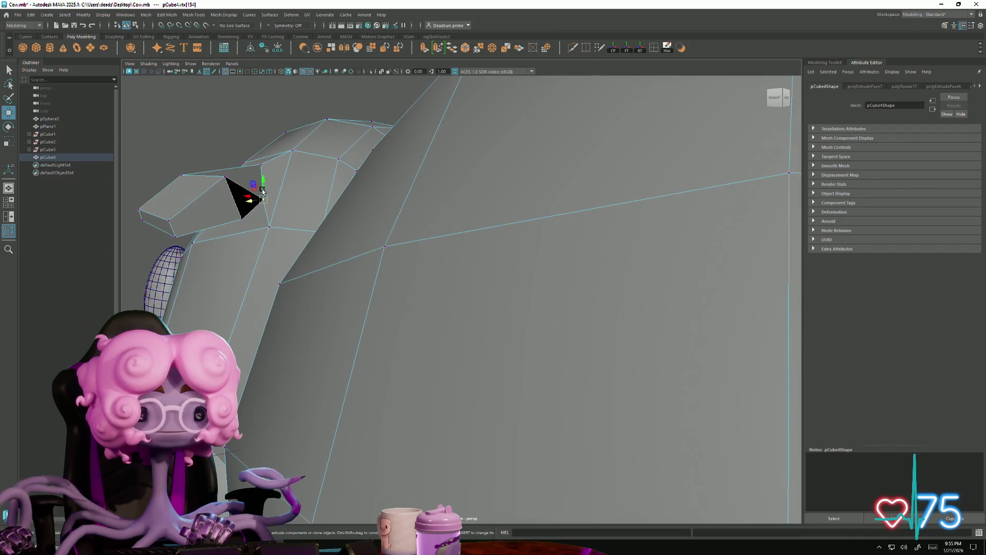
{"action": "scroll", "coordinate": [244, 217], "scroll_direction": "down", "scroll_amount": 3}
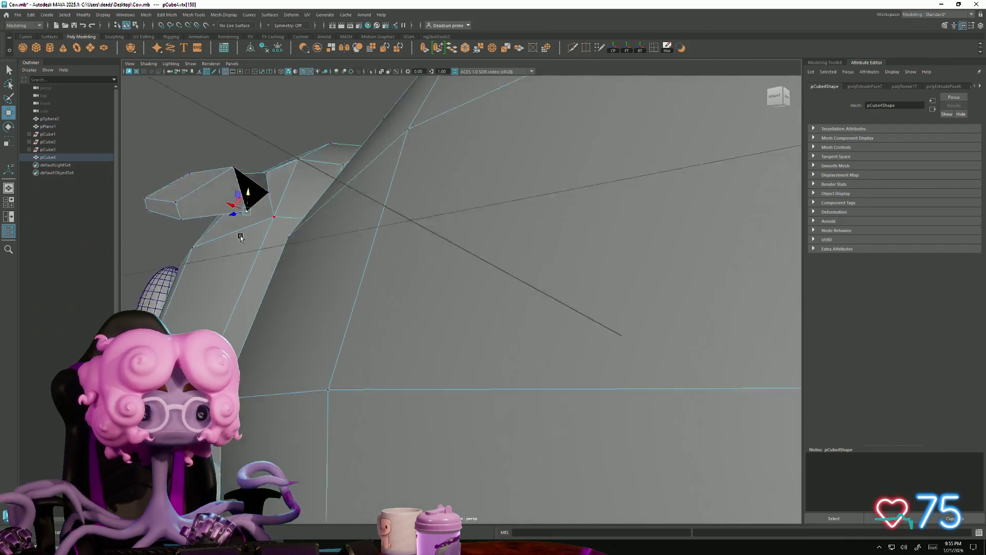
{"action": "mouse_move", "coordinate": [246, 187]}
{"action": "left_mouse_down", "text": "alt"}
{"action": "mouse_move", "coordinate": [344, 245]}
{"action": "mouse_move", "coordinate": [235, 253]}
{"action": "mouse_move", "coordinate": [295, 234]}
{"action": "mouse_move", "coordinate": [315, 236]}
{"action": "mouse_move", "coordinate": [232, 259]}
{"action": "mouse_move", "coordinate": [247, 223]}
{"action": "left_mouse_up", "text": "alt"}
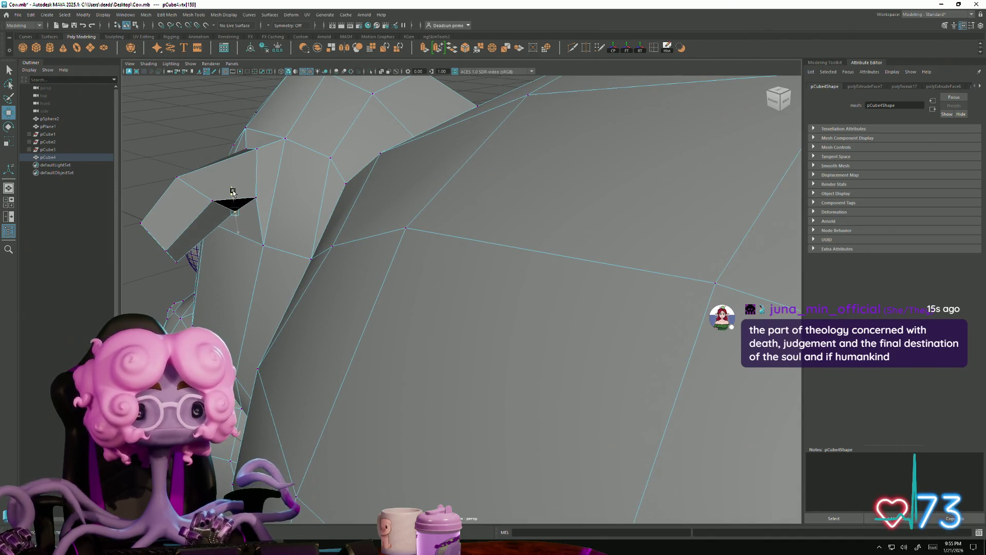
{"action": "mouse_move", "coordinate": [198, 218]}
{"action": "left_mouse_down", "text": "alt"}
{"action": "mouse_move", "coordinate": [126, 306]}
{"action": "mouse_move", "coordinate": [734, 399]}
{"action": "mouse_move", "coordinate": [348, 329]}
{"action": "mouse_move", "coordinate": [315, 359]}
{"action": "left_mouse_up", "text": "alt"}
{"action": "right_click_drag", "start_coordinate": [315, 360], "coordinate": [416, 390], "text": "alt"}
{"action": "right_click_drag", "start_coordinate": [406, 308], "coordinate": [434, 271]}
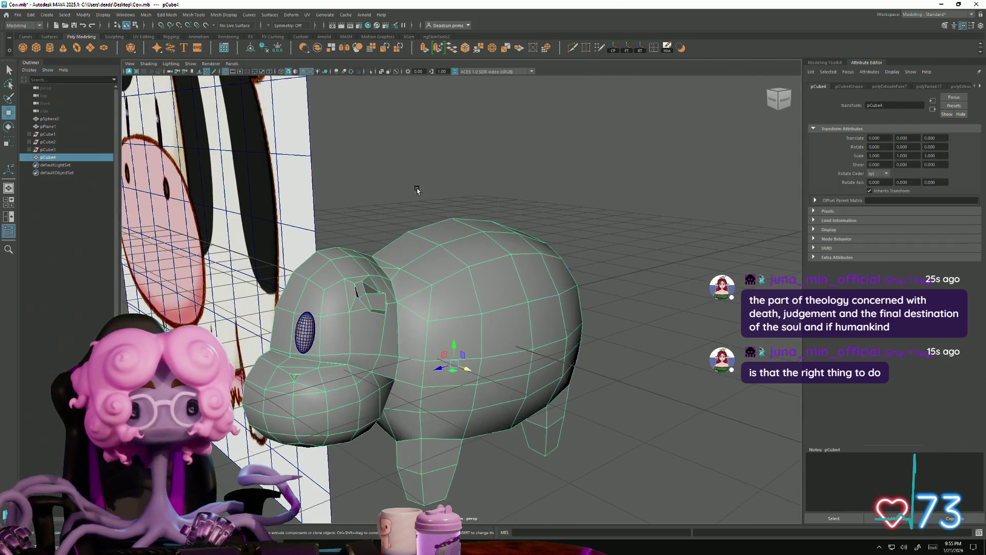
Step: On pCube4, nudge the vertex beside the ear socket slightly up and to the left
{"action": "left_click", "coordinate": [360, 462]}
{"action": "mouse_move", "coordinate": [359, 462]}
{"action": "left_mouse_down", "text": "alt"}
{"action": "mouse_move", "coordinate": [328, 358]}
{"action": "mouse_move", "coordinate": [369, 354]}
{"action": "left_mouse_up", "text": "alt"}
{"action": "right_click_drag", "start_coordinate": [370, 355], "coordinate": [499, 352], "text": "alt"}
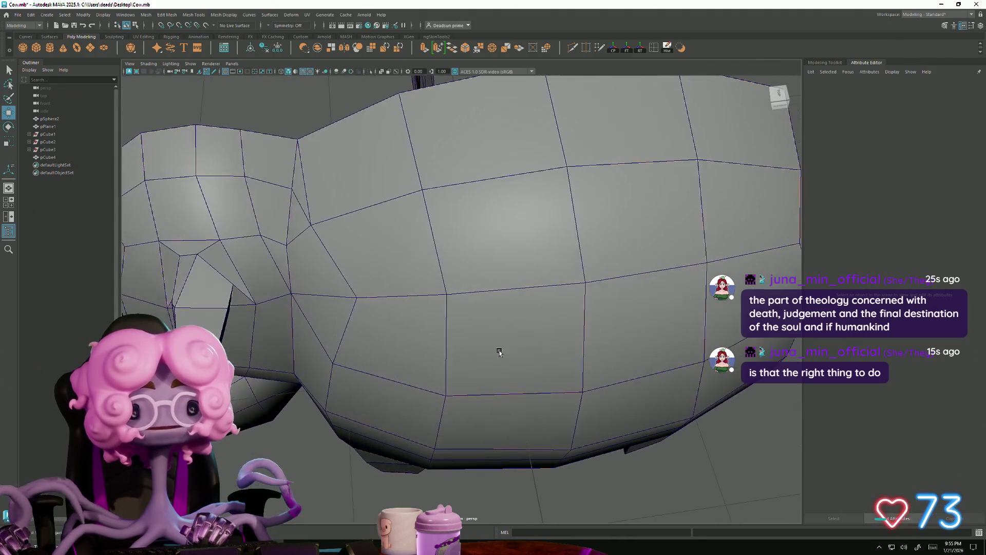
{"action": "left_click", "coordinate": [245, 251]}
{"action": "right_click_drag", "start_coordinate": [245, 252], "coordinate": [218, 235]}
{"action": "left_click", "coordinate": [220, 240]}
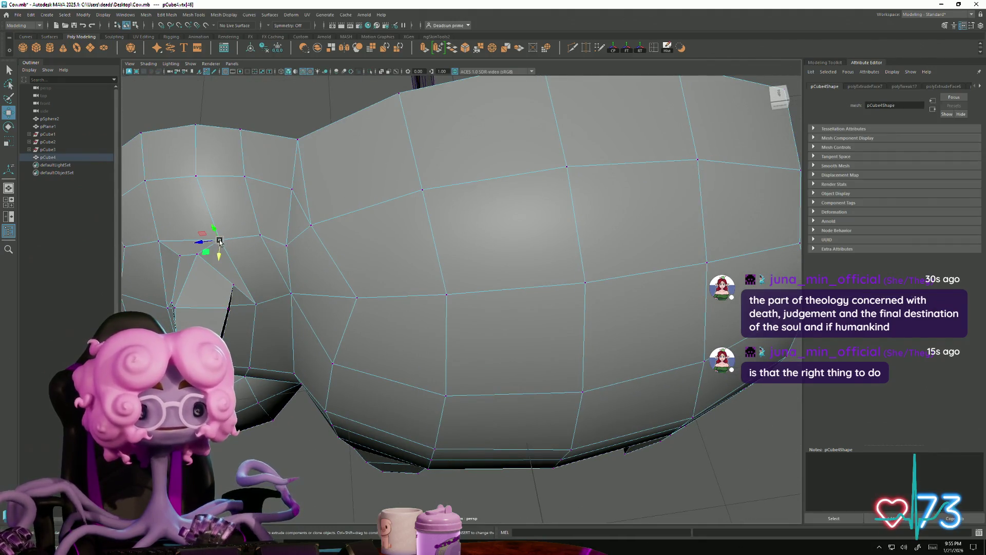
{"action": "mouse_move", "coordinate": [233, 284]}
{"action": "left_mouse_down", "text": "alt"}
{"action": "mouse_move", "coordinate": [236, 264]}
{"action": "mouse_move", "coordinate": [214, 257]}
{"action": "left_mouse_up", "text": "alt"}
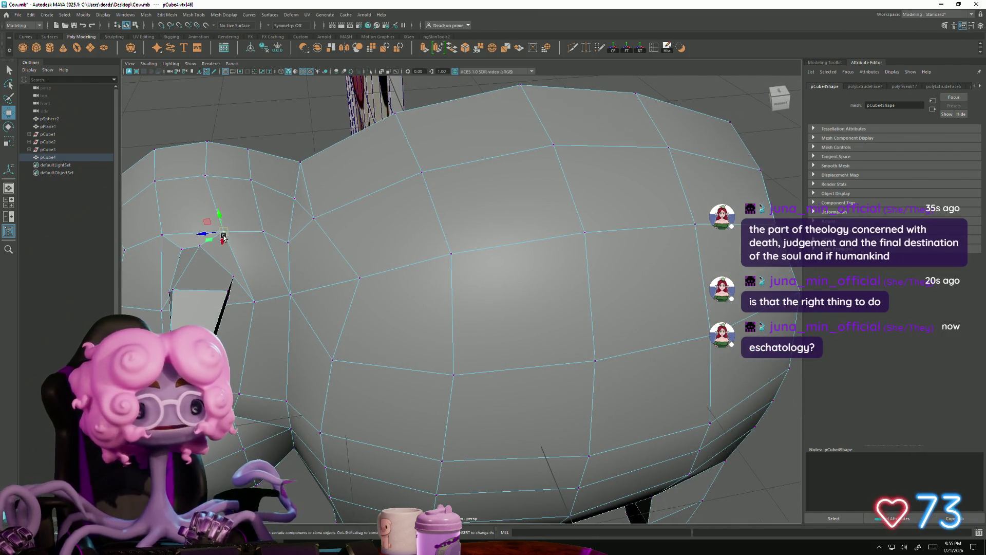
{"action": "left_click_drag", "start_coordinate": [219, 229], "coordinate": [215, 227]}
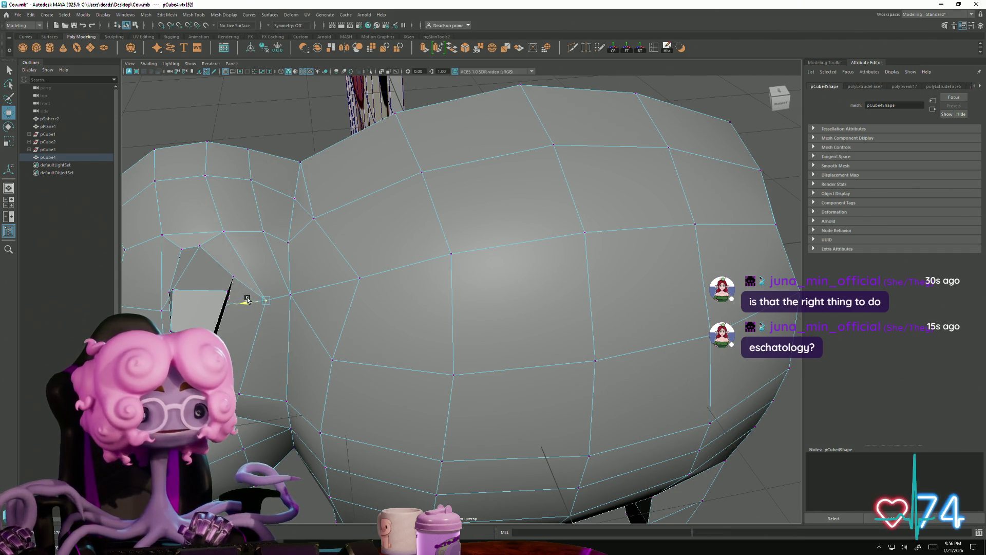
{"action": "mouse_move", "coordinate": [232, 276]}
{"action": "left_mouse_down", "text": "alt"}
{"action": "mouse_move", "coordinate": [221, 276]}
{"action": "mouse_move", "coordinate": [252, 276]}
{"action": "mouse_move", "coordinate": [214, 327]}
{"action": "mouse_move", "coordinate": [229, 321]}
{"action": "mouse_move", "coordinate": [206, 334]}
{"action": "left_mouse_up", "text": "alt"}
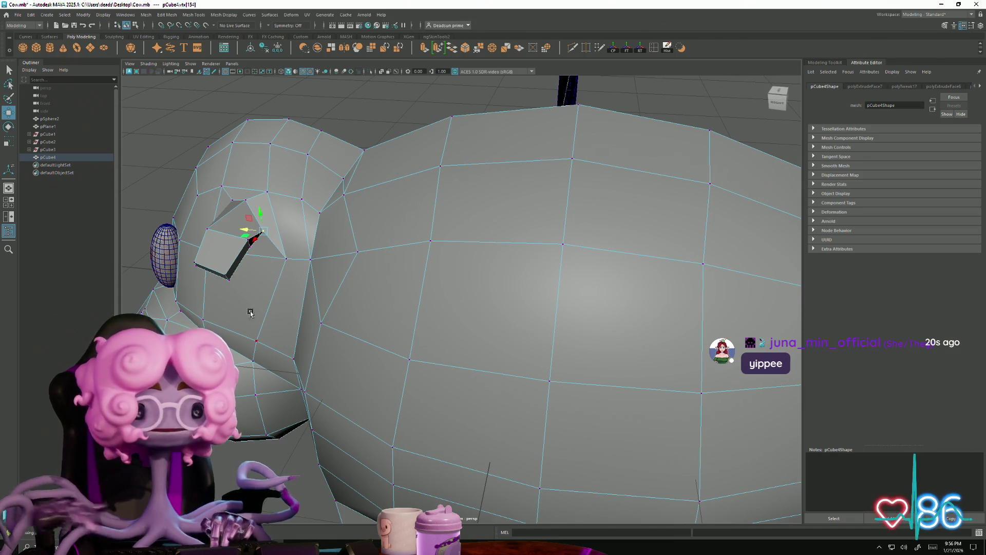
Step: Rotate the ear face's four vertices into a diamond orientation
{"action": "mouse_move", "coordinate": [250, 313]}
{"action": "left_mouse_down", "text": "alt"}
{"action": "mouse_move", "coordinate": [342, 271]}
{"action": "mouse_move", "coordinate": [370, 279]}
{"action": "mouse_move", "coordinate": [500, 164]}
{"action": "left_mouse_up", "text": "alt"}
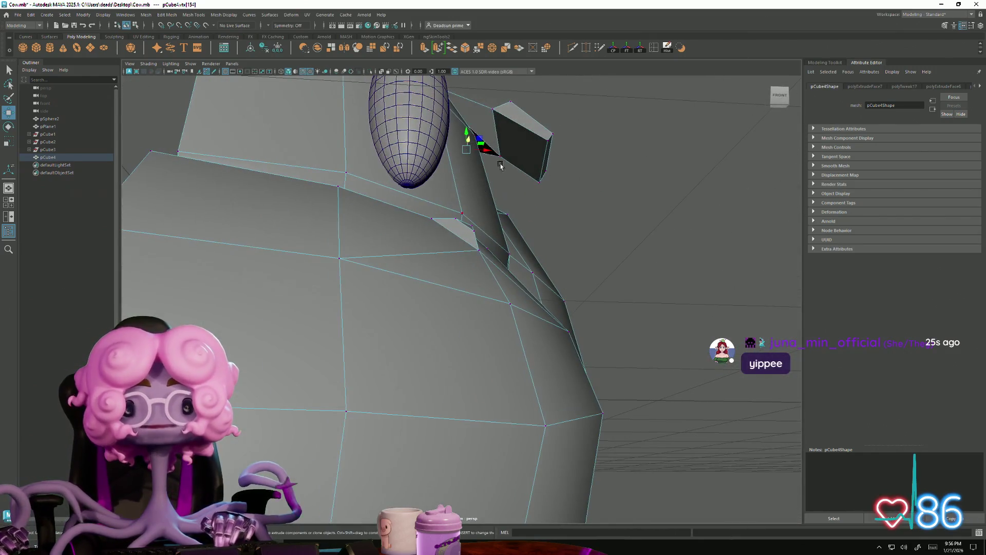
{"action": "mouse_move", "coordinate": [483, 94]}
{"action": "left_mouse_down"}
{"action": "mouse_move", "coordinate": [605, 186]}
{"action": "mouse_move", "coordinate": [607, 172]}
{"action": "mouse_move", "coordinate": [562, 194]}
{"action": "mouse_move", "coordinate": [573, 188]}
{"action": "left_mouse_up"}
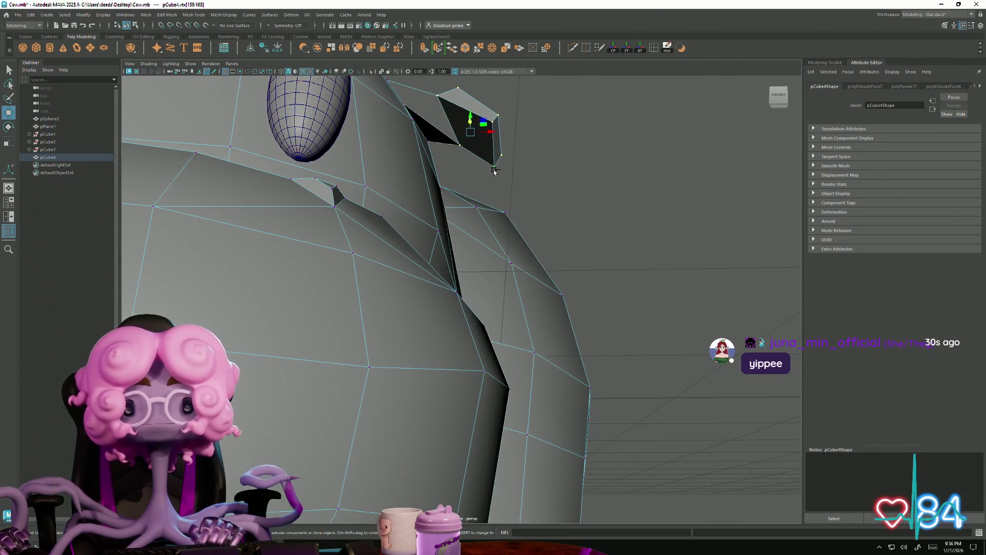
{"action": "mouse_move", "coordinate": [494, 172]}
{"action": "left_mouse_down", "text": "alt"}
{"action": "mouse_move", "coordinate": [286, 280]}
{"action": "mouse_move", "coordinate": [359, 293]}
{"action": "left_mouse_up", "text": "alt"}
{"action": "key", "text": "e"}
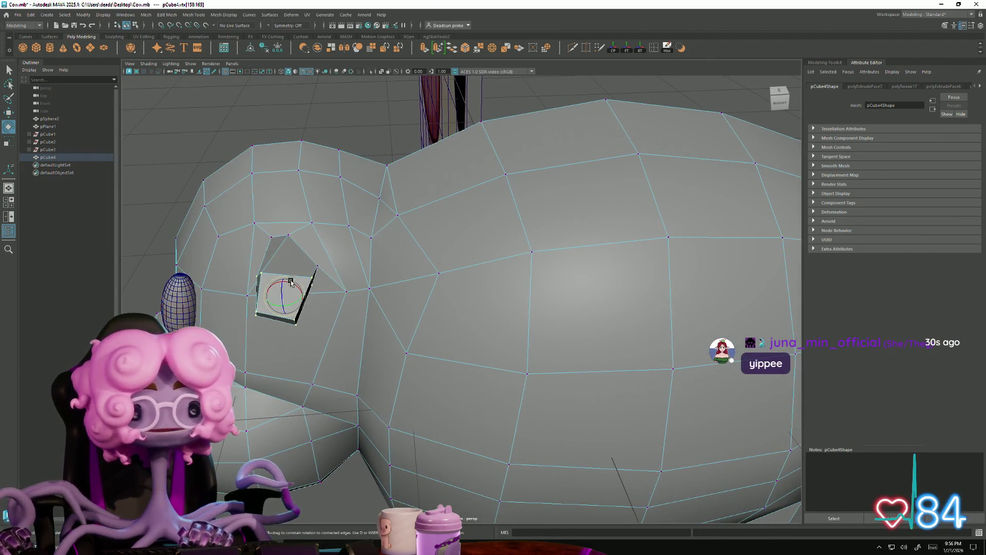
{"action": "left_click_drag", "start_coordinate": [291, 282], "coordinate": [298, 285]}
{"action": "mouse_move", "coordinate": [391, 352]}
{"action": "left_mouse_down", "text": "alt"}
{"action": "mouse_move", "coordinate": [451, 337]}
{"action": "mouse_move", "coordinate": [462, 345]}
{"action": "mouse_move", "coordinate": [421, 331]}
{"action": "mouse_move", "coordinate": [427, 348]}
{"action": "mouse_move", "coordinate": [360, 302]}
{"action": "left_mouse_up", "text": "alt"}
Step: Select the single vertex vtx[155] near the ear for moving and review the cow's body
{"action": "left_click", "coordinate": [343, 276]}
{"action": "key", "text": "w"}
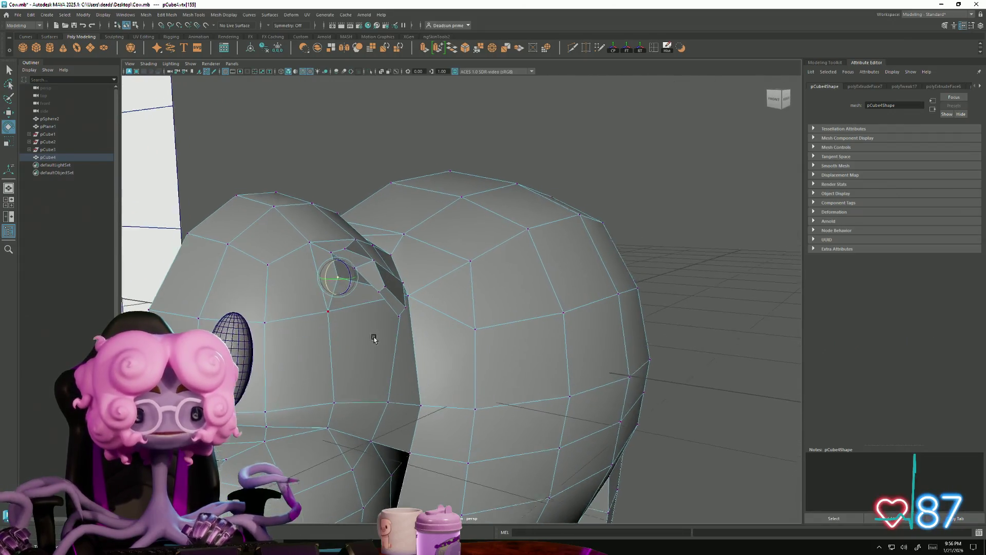
{"action": "scroll", "coordinate": [392, 390], "scroll_direction": "up", "scroll_amount": 6}
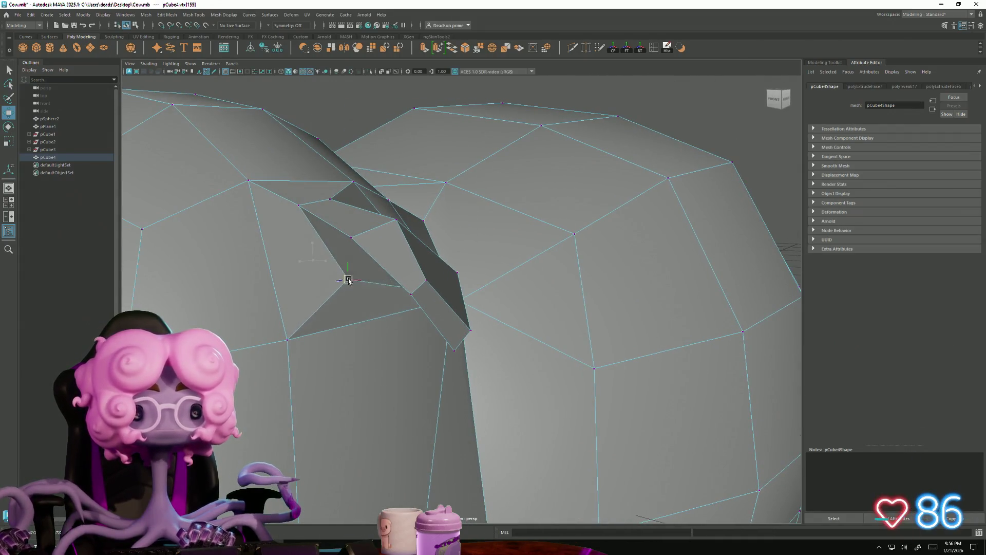
{"action": "left_click_drag", "start_coordinate": [357, 313], "coordinate": [394, 308], "text": "alt"}
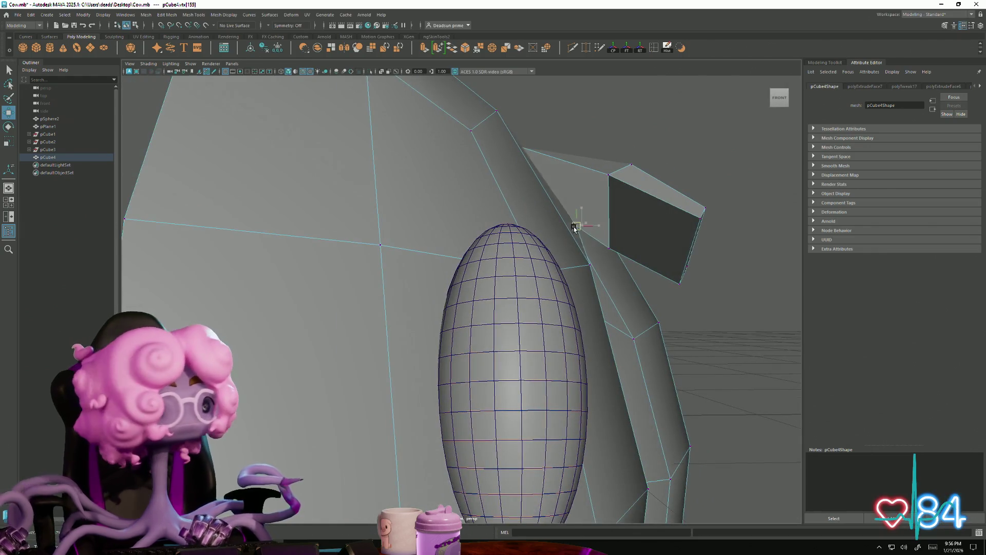
{"action": "mouse_move", "coordinate": [645, 265]}
{"action": "left_mouse_down", "text": "alt"}
{"action": "mouse_move", "coordinate": [508, 280]}
{"action": "mouse_move", "coordinate": [513, 261]}
{"action": "mouse_move", "coordinate": [486, 249]}
{"action": "mouse_move", "coordinate": [458, 264]}
{"action": "mouse_move", "coordinate": [467, 285]}
{"action": "mouse_move", "coordinate": [447, 286]}
{"action": "mouse_move", "coordinate": [410, 319]}
{"action": "mouse_move", "coordinate": [449, 306]}
{"action": "mouse_move", "coordinate": [480, 273]}
{"action": "mouse_move", "coordinate": [475, 242]}
{"action": "left_mouse_up", "text": "alt"}
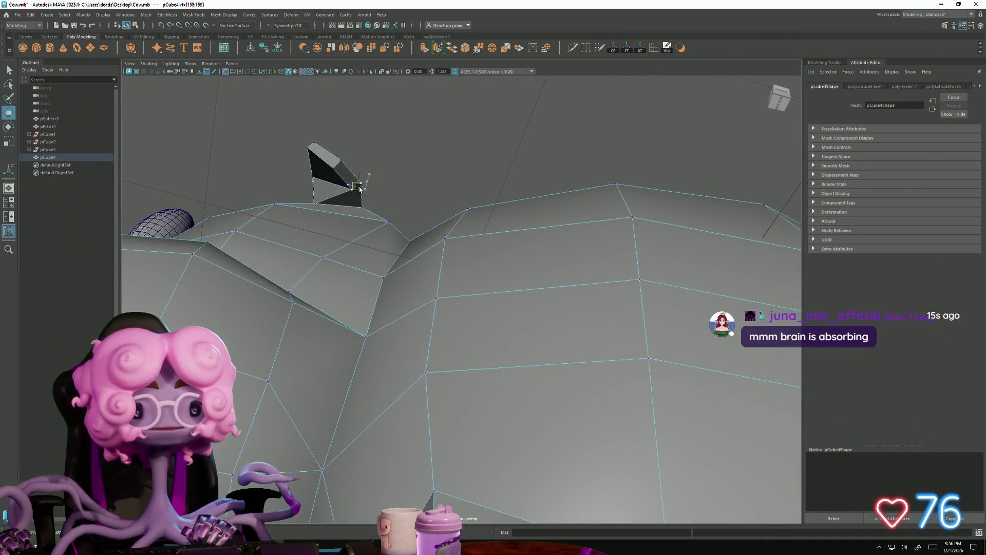
{"action": "mouse_move", "coordinate": [358, 189]}
{"action": "left_mouse_down", "text": "alt"}
{"action": "mouse_move", "coordinate": [362, 275]}
{"action": "mouse_move", "coordinate": [341, 322]}
{"action": "mouse_move", "coordinate": [347, 352]}
{"action": "mouse_move", "coordinate": [403, 345]}
{"action": "mouse_move", "coordinate": [436, 251]}
{"action": "left_mouse_up", "text": "alt"}
{"action": "scroll", "coordinate": [402, 359], "scroll_direction": "down", "scroll_amount": 5}
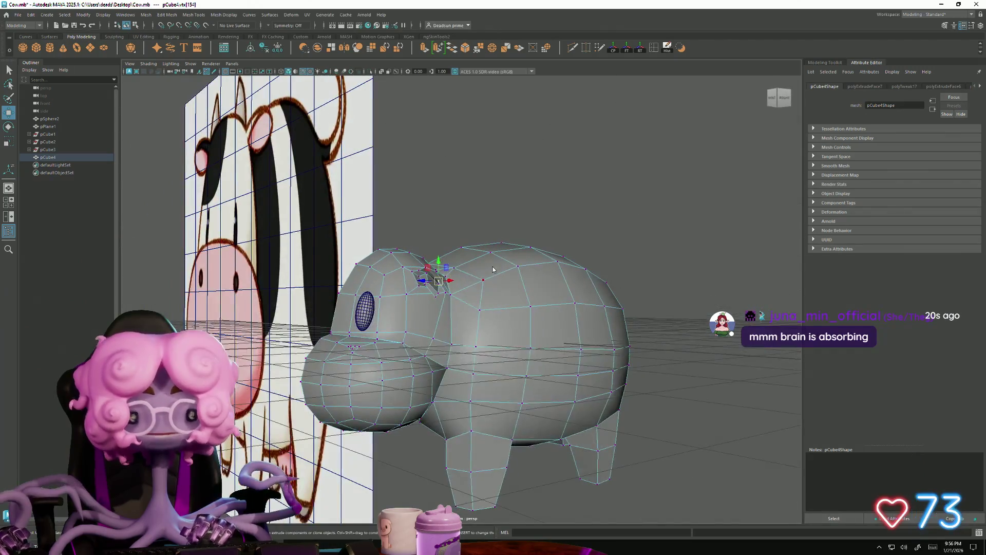
Step: Return the cow to object mode and frame a side view with the reference edge-on
{"action": "key", "text": "F8"}
{"action": "left_click", "coordinate": [560, 208]}
{"action": "scroll", "coordinate": [560, 209], "scroll_direction": "down", "scroll_amount": 5}
{"action": "mouse_move", "coordinate": [560, 208]}
{"action": "left_mouse_down", "text": "alt"}
{"action": "mouse_move", "coordinate": [463, 267]}
{"action": "mouse_move", "coordinate": [379, 334]}
{"action": "mouse_move", "coordinate": [391, 341]}
{"action": "left_mouse_up", "text": "alt"}
{"action": "mouse_move", "coordinate": [390, 341]}
{"action": "right_mouse_down", "text": "alt"}
{"action": "mouse_move", "coordinate": [449, 393]}
{"action": "mouse_move", "coordinate": [437, 383]}
{"action": "right_mouse_up", "text": "alt"}
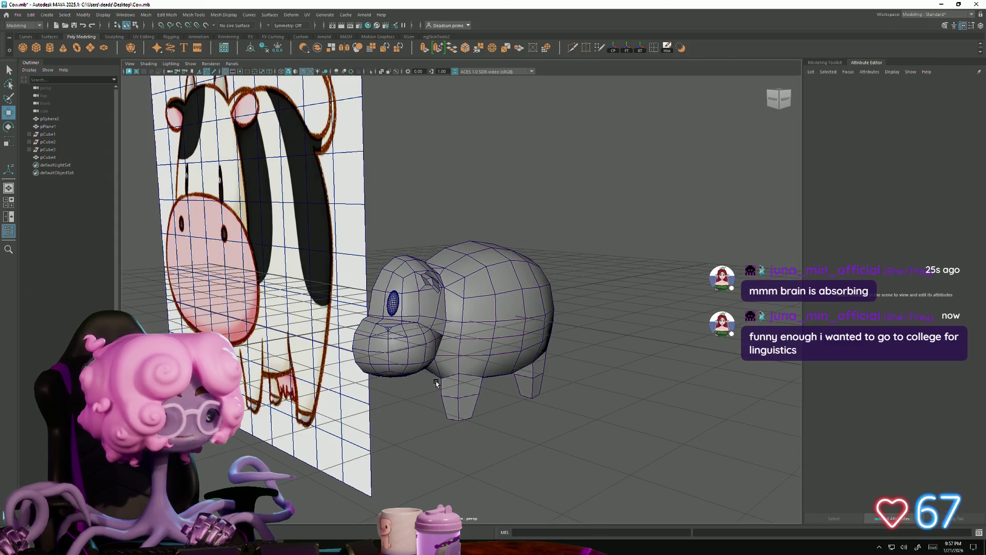
{"action": "middle_click_drag", "start_coordinate": [436, 383], "coordinate": [424, 343], "text": "alt"}
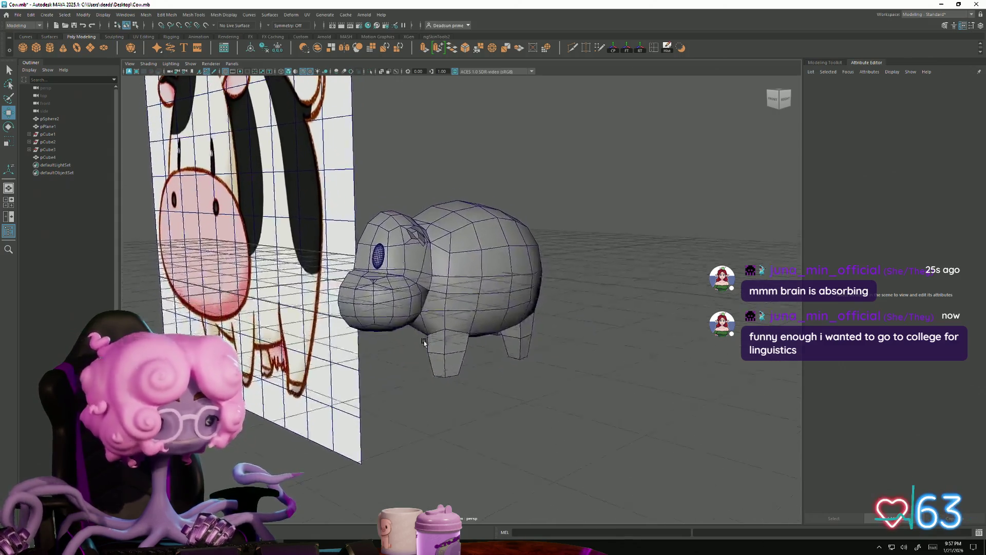
{"action": "mouse_move", "coordinate": [423, 343]}
{"action": "left_mouse_down", "text": "alt"}
{"action": "mouse_move", "coordinate": [403, 352]}
{"action": "mouse_move", "coordinate": [410, 308]}
{"action": "mouse_move", "coordinate": [370, 348]}
{"action": "left_mouse_up", "text": "alt"}
{"action": "right_click_drag", "start_coordinate": [370, 348], "coordinate": [507, 386], "text": "alt"}
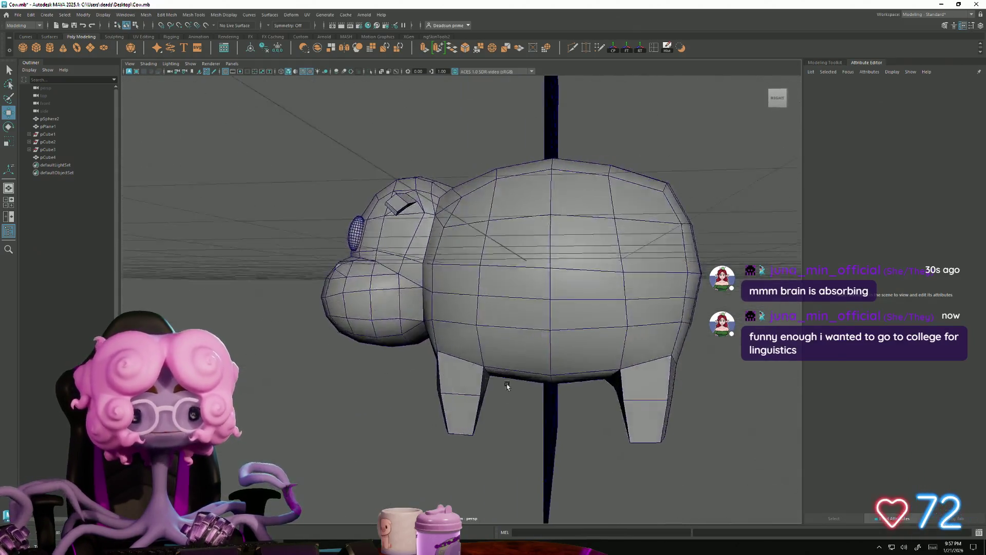
{"action": "left_click_drag", "start_coordinate": [507, 386], "coordinate": [467, 380], "text": "alt"}
Step: In edge mode, select an edge on the body and a component on the front leg, then exit to object mode
{"action": "right_click_drag", "start_coordinate": [468, 319], "coordinate": [476, 372]}
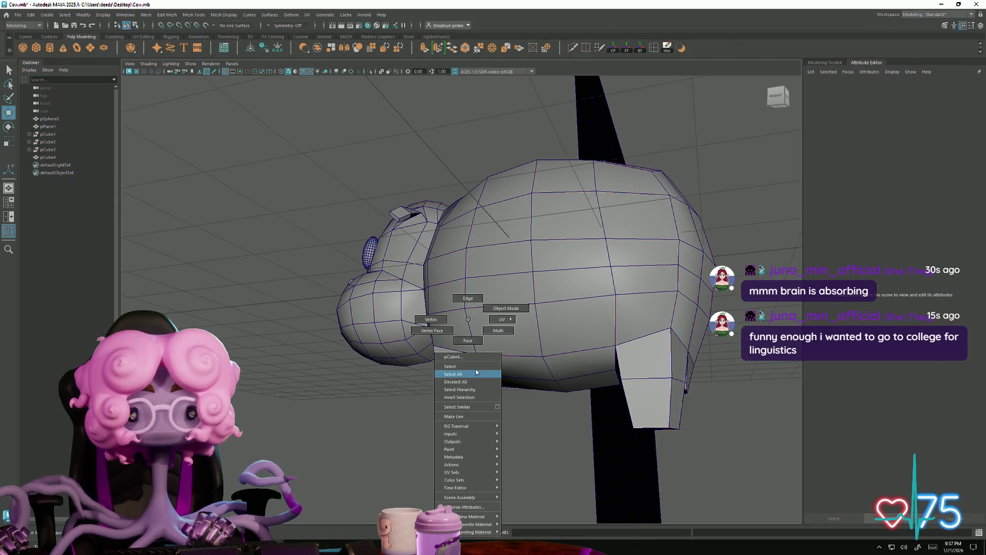
{"action": "right_click_drag", "start_coordinate": [484, 286], "coordinate": [484, 286]}
{"action": "left_click", "coordinate": [468, 397]}
{"action": "mouse_move", "coordinate": [468, 397]}
{"action": "left_mouse_down", "text": "alt"}
{"action": "mouse_move", "coordinate": [469, 364]}
{"action": "mouse_move", "coordinate": [457, 374]}
{"action": "mouse_move", "coordinate": [519, 406]}
{"action": "mouse_move", "coordinate": [653, 395]}
{"action": "mouse_move", "coordinate": [515, 439]}
{"action": "mouse_move", "coordinate": [542, 461]}
{"action": "mouse_move", "coordinate": [593, 435]}
{"action": "mouse_move", "coordinate": [647, 430]}
{"action": "mouse_move", "coordinate": [680, 469]}
{"action": "mouse_move", "coordinate": [680, 451]}
{"action": "mouse_move", "coordinate": [628, 424]}
{"action": "mouse_move", "coordinate": [529, 452]}
{"action": "mouse_move", "coordinate": [506, 257]}
{"action": "left_mouse_up", "text": "alt"}
{"action": "left_click", "coordinate": [456, 372]}
{"action": "right_click_drag", "start_coordinate": [506, 257], "coordinate": [616, 162]}
{"action": "left_click", "coordinate": [617, 162]}
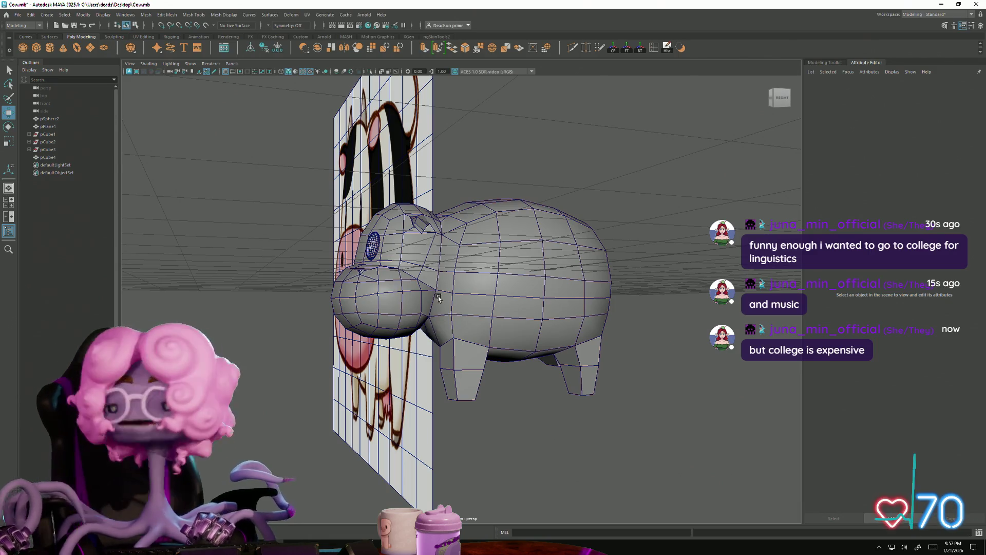
Step: Switch the cow to vertex mode and marquee-select a group of head vertices
{"action": "mouse_move", "coordinate": [405, 317]}
{"action": "left_mouse_down", "text": "alt"}
{"action": "mouse_move", "coordinate": [444, 342]}
{"action": "mouse_move", "coordinate": [368, 327]}
{"action": "mouse_move", "coordinate": [412, 363]}
{"action": "mouse_move", "coordinate": [440, 340]}
{"action": "mouse_move", "coordinate": [425, 329]}
{"action": "mouse_move", "coordinate": [419, 349]}
{"action": "mouse_move", "coordinate": [511, 341]}
{"action": "mouse_move", "coordinate": [452, 337]}
{"action": "mouse_move", "coordinate": [478, 334]}
{"action": "mouse_move", "coordinate": [463, 333]}
{"action": "mouse_move", "coordinate": [492, 385]}
{"action": "mouse_move", "coordinate": [502, 360]}
{"action": "mouse_move", "coordinate": [359, 383]}
{"action": "left_mouse_up", "text": "alt"}
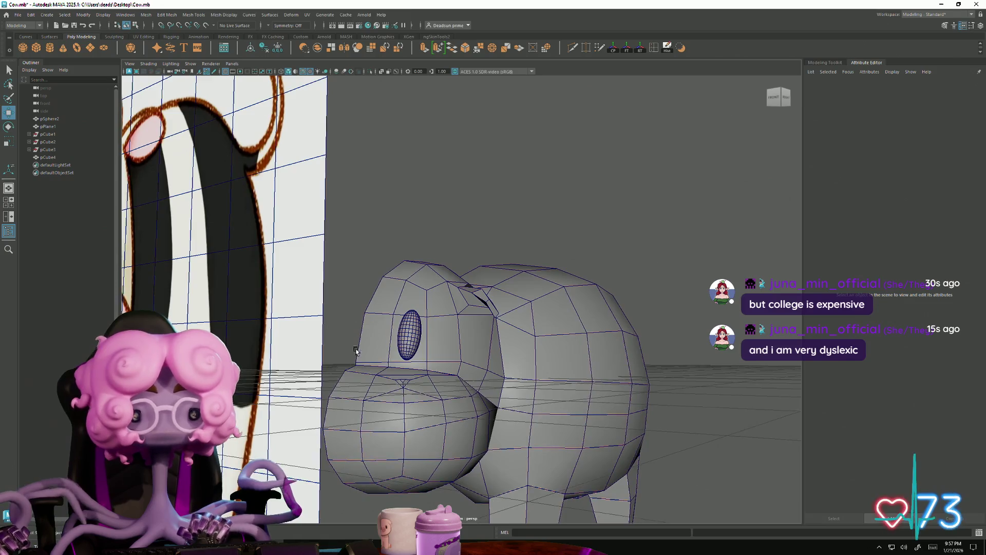
{"action": "right_click_drag", "start_coordinate": [336, 343], "coordinate": [314, 342]}
{"action": "left_click_drag", "start_coordinate": [347, 348], "coordinate": [362, 365]}
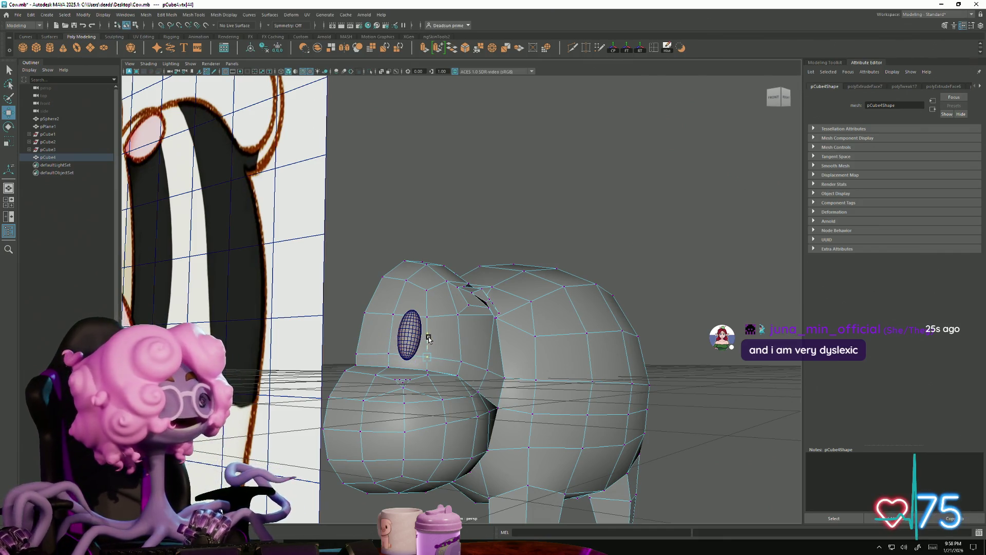
{"action": "mouse_move", "coordinate": [458, 395]}
{"action": "left_mouse_down", "text": "alt"}
{"action": "mouse_move", "coordinate": [350, 392]}
{"action": "mouse_move", "coordinate": [418, 394]}
{"action": "mouse_move", "coordinate": [384, 392]}
{"action": "mouse_move", "coordinate": [339, 368]}
{"action": "mouse_move", "coordinate": [344, 380]}
{"action": "left_mouse_up", "text": "alt"}
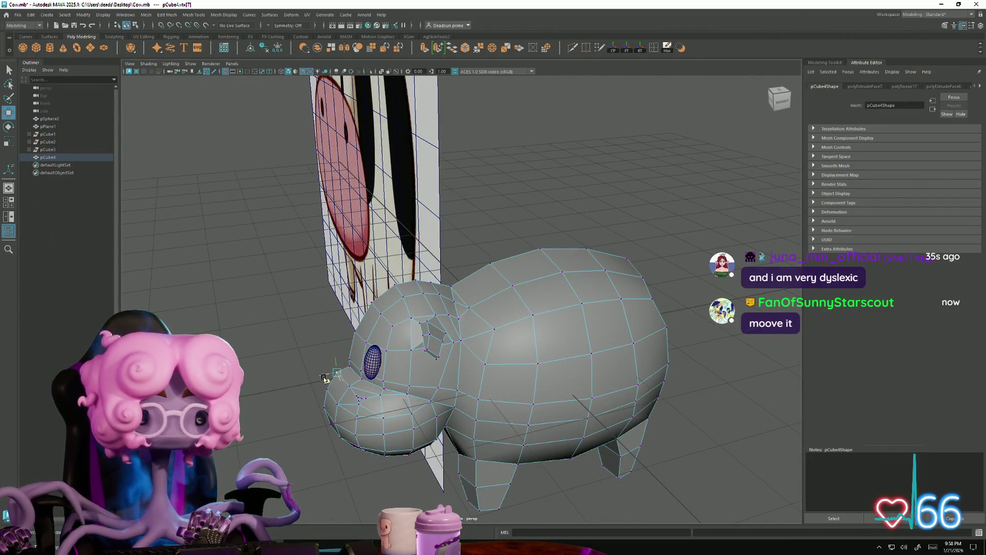
{"action": "mouse_move", "coordinate": [334, 358]}
{"action": "left_mouse_down", "text": "alt"}
{"action": "mouse_move", "coordinate": [418, 370]}
{"action": "mouse_move", "coordinate": [365, 384]}
{"action": "left_mouse_up", "text": "alt"}
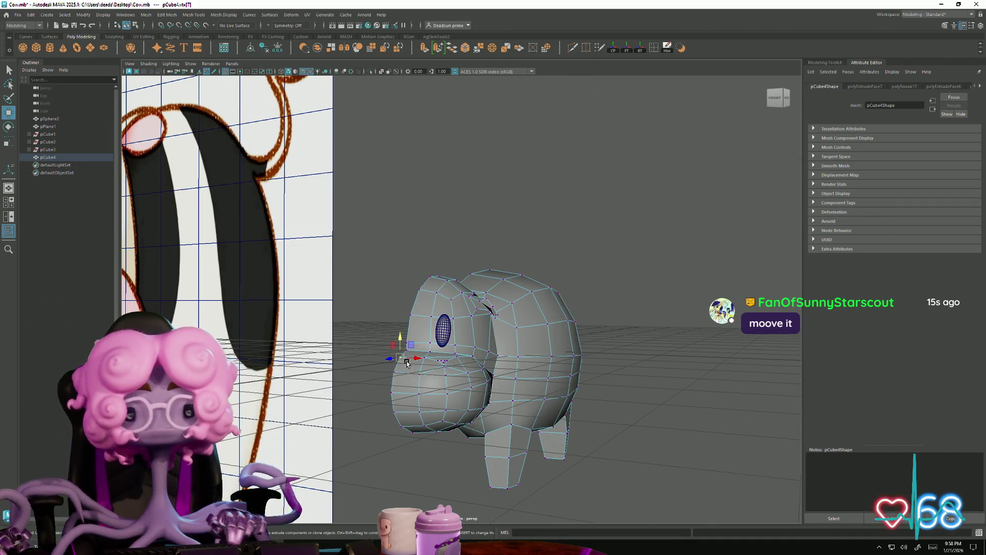
{"action": "scroll", "coordinate": [399, 374], "scroll_direction": "up", "scroll_amount": 5}
{"action": "mouse_move", "coordinate": [510, 370]}
{"action": "left_mouse_down", "text": "alt"}
{"action": "mouse_move", "coordinate": [606, 306]}
{"action": "mouse_move", "coordinate": [370, 359]}
{"action": "mouse_move", "coordinate": [541, 339]}
{"action": "mouse_move", "coordinate": [433, 374]}
{"action": "mouse_move", "coordinate": [421, 332]}
{"action": "mouse_move", "coordinate": [441, 322]}
{"action": "mouse_move", "coordinate": [434, 280]}
{"action": "mouse_move", "coordinate": [517, 345]}
{"action": "left_mouse_up", "text": "alt"}
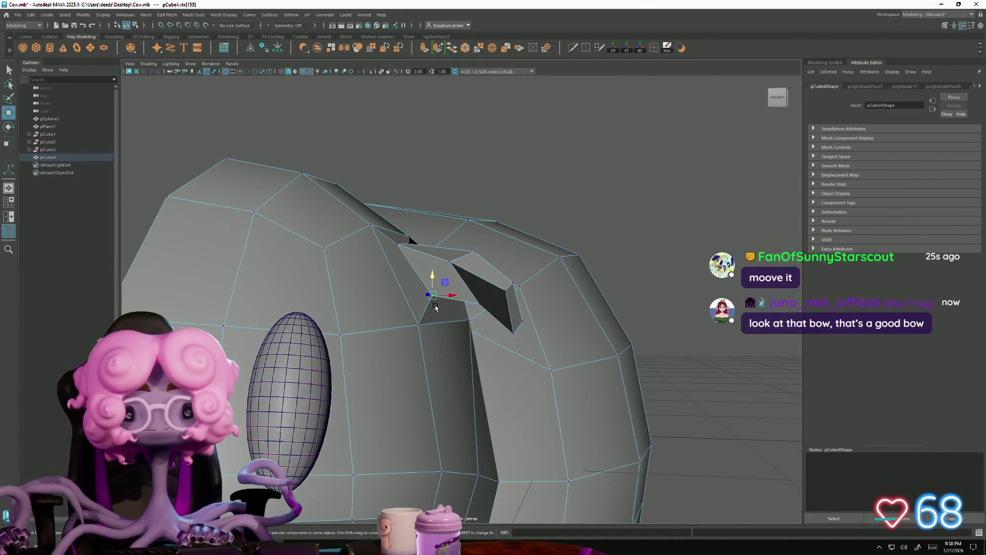
{"action": "mouse_move", "coordinate": [442, 306]}
{"action": "left_mouse_down", "text": "alt"}
{"action": "mouse_move", "coordinate": [403, 335]}
{"action": "mouse_move", "coordinate": [346, 348]}
{"action": "left_mouse_up", "text": "alt"}
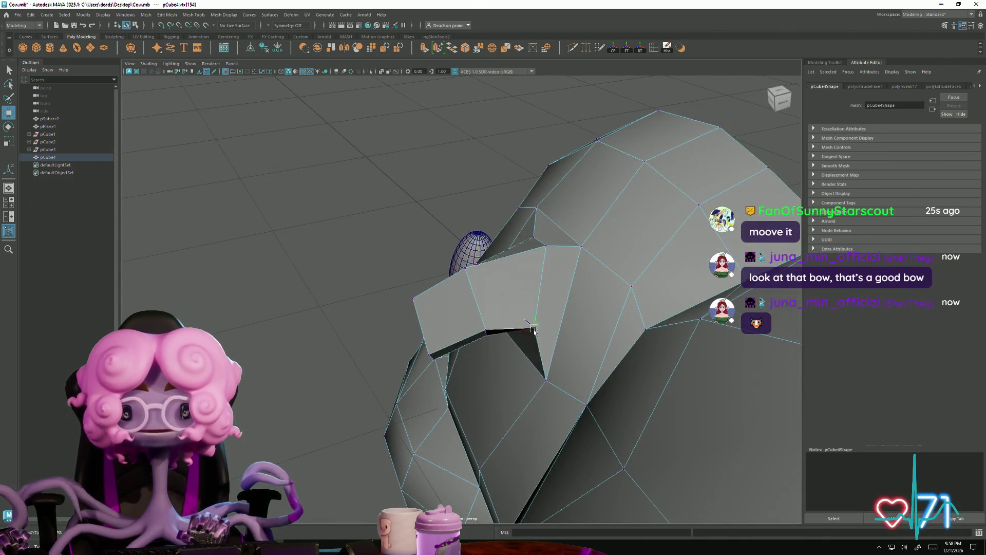
{"action": "mouse_move", "coordinate": [521, 352]}
{"action": "left_mouse_down", "text": "alt"}
{"action": "mouse_move", "coordinate": [372, 414]}
{"action": "mouse_move", "coordinate": [430, 392]}
{"action": "mouse_move", "coordinate": [445, 359]}
{"action": "mouse_move", "coordinate": [408, 432]}
{"action": "mouse_move", "coordinate": [401, 396]}
{"action": "mouse_move", "coordinate": [438, 337]}
{"action": "mouse_move", "coordinate": [495, 380]}
{"action": "mouse_move", "coordinate": [522, 368]}
{"action": "mouse_move", "coordinate": [410, 375]}
{"action": "mouse_move", "coordinate": [436, 371]}
{"action": "mouse_move", "coordinate": [468, 315]}
{"action": "mouse_move", "coordinate": [413, 339]}
{"action": "mouse_move", "coordinate": [424, 334]}
{"action": "mouse_move", "coordinate": [421, 365]}
{"action": "mouse_move", "coordinate": [477, 393]}
{"action": "left_mouse_up", "text": "alt"}
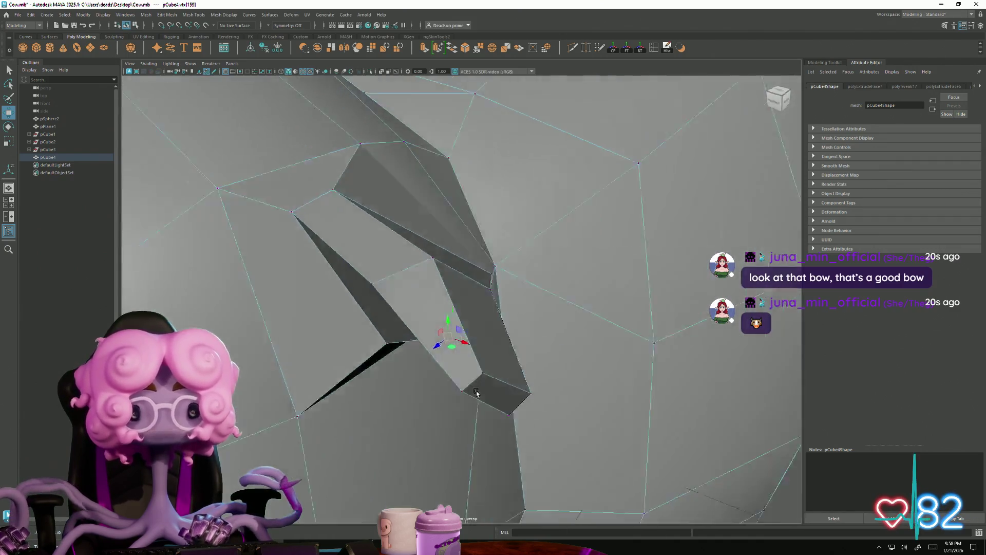
{"action": "right_click_drag", "start_coordinate": [476, 394], "coordinate": [249, 300], "text": "alt"}
{"action": "mouse_move", "coordinate": [432, 364]}
{"action": "left_mouse_down", "text": "alt"}
{"action": "mouse_move", "coordinate": [460, 298]}
{"action": "mouse_move", "coordinate": [394, 315]}
{"action": "left_mouse_up", "text": "alt"}
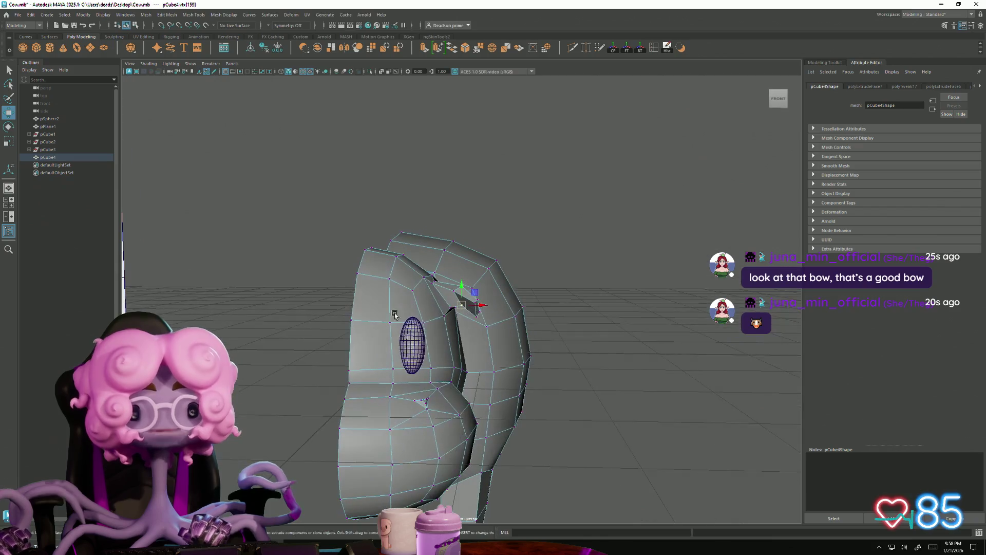
{"action": "right_click_drag", "start_coordinate": [395, 315], "coordinate": [550, 214]}
Step: Zoom in on the head and select a vertex beside the ear in vertex mode
{"action": "left_click", "coordinate": [551, 214]}
{"action": "mouse_move", "coordinate": [550, 213]}
{"action": "left_mouse_down", "text": "alt"}
{"action": "mouse_move", "coordinate": [394, 425]}
{"action": "mouse_move", "coordinate": [330, 449]}
{"action": "mouse_move", "coordinate": [440, 431]}
{"action": "mouse_move", "coordinate": [381, 431]}
{"action": "mouse_move", "coordinate": [370, 414]}
{"action": "left_mouse_up", "text": "alt"}
{"action": "right_click_drag", "start_coordinate": [370, 414], "coordinate": [452, 391], "text": "alt"}
{"action": "mouse_move", "coordinate": [452, 390]}
{"action": "left_mouse_down", "text": "alt"}
{"action": "mouse_move", "coordinate": [513, 370]}
{"action": "mouse_move", "coordinate": [489, 377]}
{"action": "left_mouse_up", "text": "alt"}
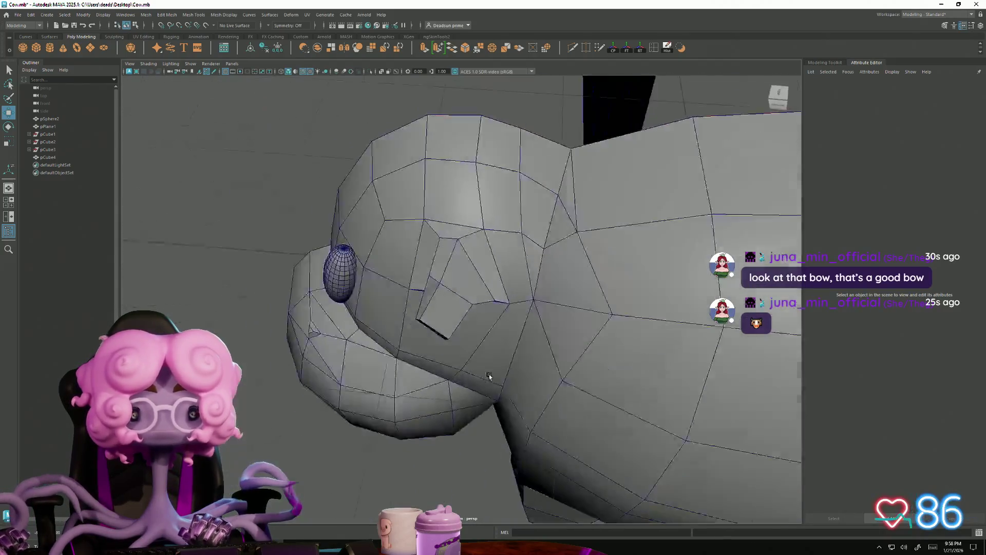
{"action": "mouse_move", "coordinate": [489, 376]}
{"action": "right_mouse_down", "text": "alt"}
{"action": "mouse_move", "coordinate": [465, 377]}
{"action": "mouse_move", "coordinate": [434, 286]}
{"action": "mouse_move", "coordinate": [399, 294]}
{"action": "right_mouse_up", "text": "alt"}
{"action": "left_click", "coordinate": [441, 302]}
{"action": "mouse_move", "coordinate": [452, 309]}
{"action": "left_mouse_down", "text": "alt"}
{"action": "mouse_move", "coordinate": [468, 312]}
{"action": "mouse_move", "coordinate": [475, 328]}
{"action": "left_mouse_up", "text": "alt"}
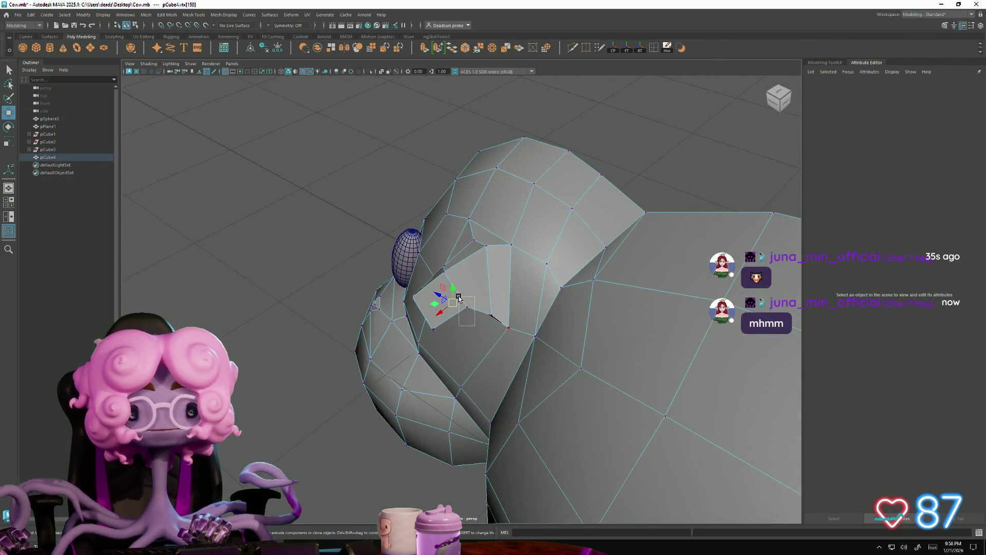
{"action": "left_click", "coordinate": [470, 320]}
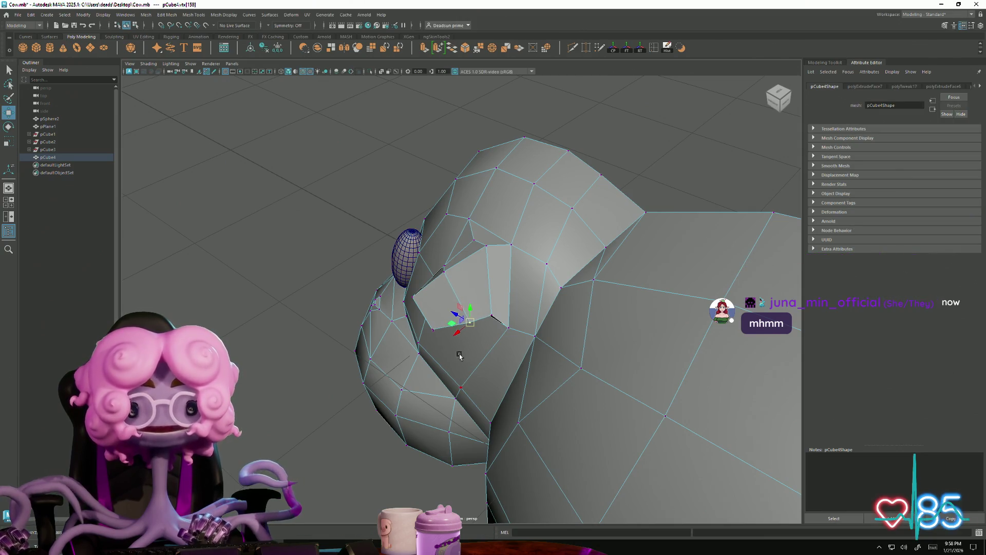
Step: Move vertex 59 on top of the head to the right along the X arrow
{"action": "left_click_drag", "start_coordinate": [460, 356], "coordinate": [477, 322], "text": "alt"}
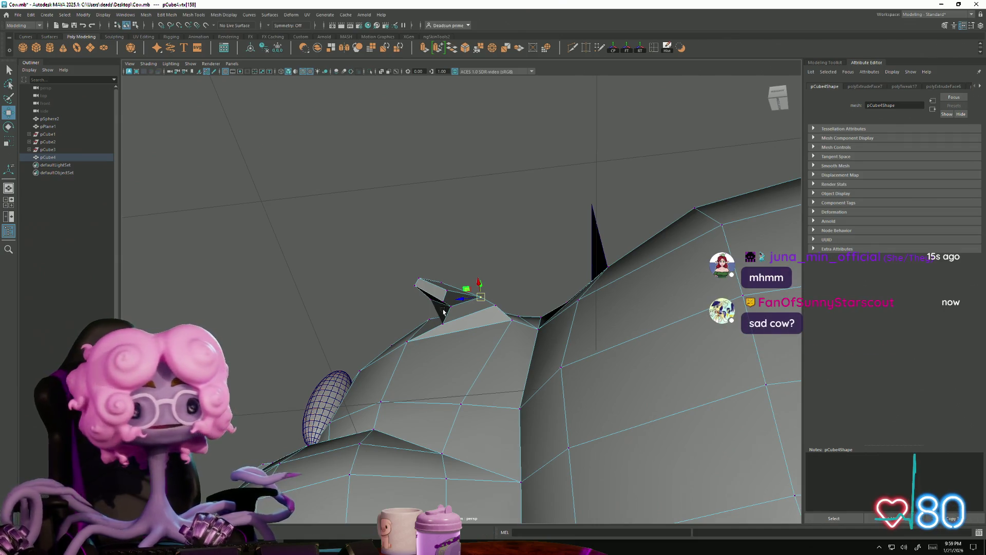
{"action": "left_click_drag", "start_coordinate": [444, 312], "coordinate": [495, 213], "text": "alt"}
{"action": "mouse_move", "coordinate": [495, 213]}
{"action": "right_mouse_down"}
{"action": "mouse_move", "coordinate": [449, 175]}
{"action": "mouse_move", "coordinate": [450, 191]}
{"action": "right_mouse_up"}
{"action": "left_click", "coordinate": [471, 189]}
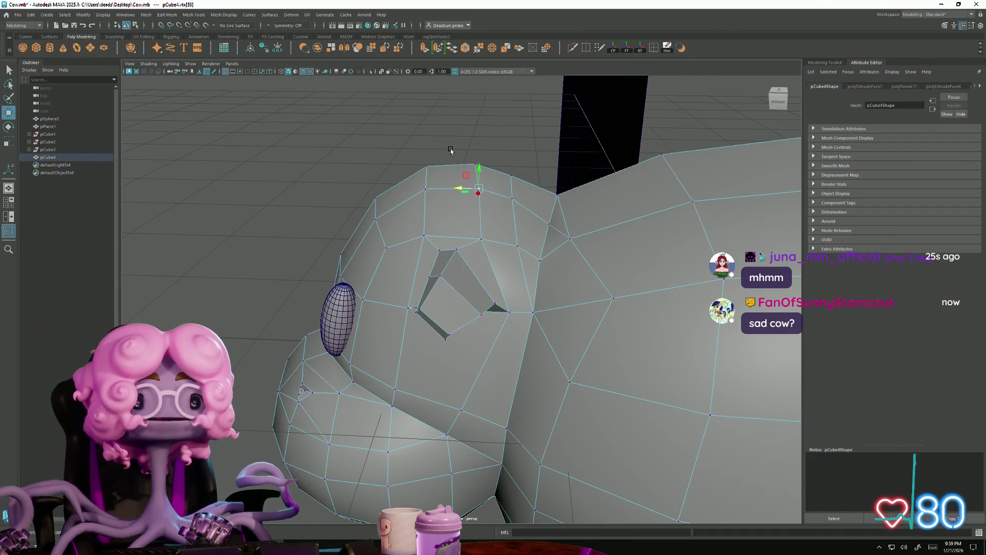
{"action": "left_click_drag", "start_coordinate": [473, 170], "coordinate": [480, 170]}
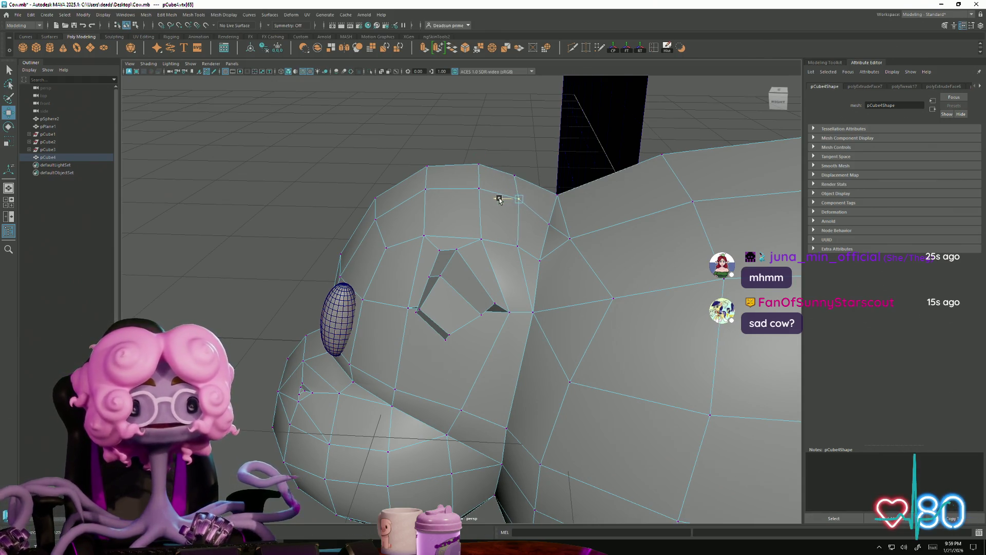
{"action": "mouse_move", "coordinate": [537, 285]}
{"action": "left_mouse_down", "text": "alt"}
{"action": "mouse_move", "coordinate": [623, 277]}
{"action": "mouse_move", "coordinate": [448, 256]}
{"action": "mouse_move", "coordinate": [419, 241]}
{"action": "mouse_move", "coordinate": [447, 232]}
{"action": "mouse_move", "coordinate": [432, 240]}
{"action": "mouse_move", "coordinate": [437, 267]}
{"action": "mouse_move", "coordinate": [421, 315]}
{"action": "mouse_move", "coordinate": [498, 279]}
{"action": "mouse_move", "coordinate": [483, 282]}
{"action": "mouse_move", "coordinate": [502, 287]}
{"action": "mouse_move", "coordinate": [487, 238]}
{"action": "mouse_move", "coordinate": [498, 249]}
{"action": "mouse_move", "coordinate": [481, 267]}
{"action": "left_mouse_up", "text": "alt"}
{"action": "scroll", "coordinate": [473, 260], "scroll_direction": "down", "scroll_amount": 5}
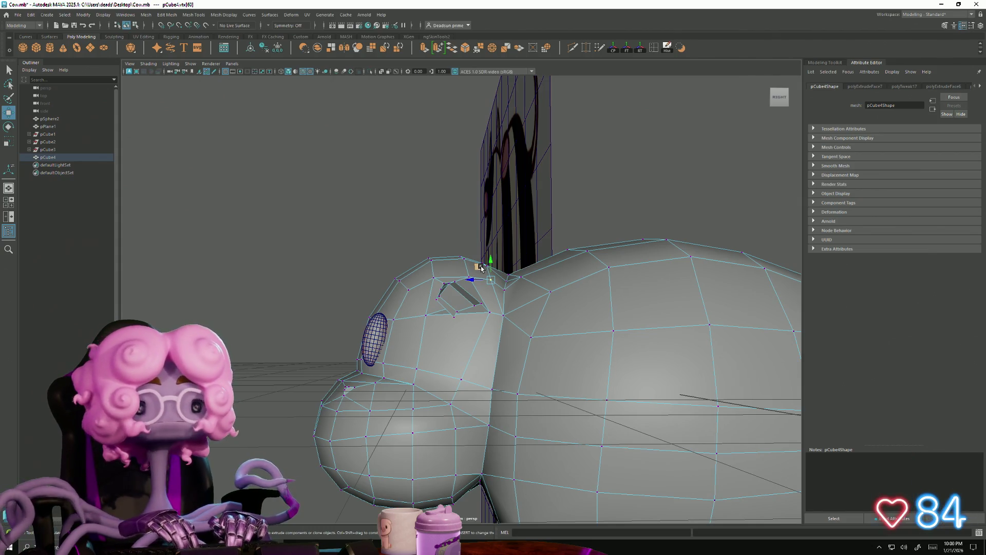
{"action": "mouse_move", "coordinate": [421, 308]}
{"action": "left_mouse_down", "text": "alt"}
{"action": "mouse_move", "coordinate": [478, 267]}
{"action": "mouse_move", "coordinate": [553, 352]}
{"action": "mouse_move", "coordinate": [503, 335]}
{"action": "mouse_move", "coordinate": [557, 301]}
{"action": "mouse_move", "coordinate": [458, 370]}
{"action": "mouse_move", "coordinate": [494, 354]}
{"action": "mouse_move", "coordinate": [464, 361]}
{"action": "mouse_move", "coordinate": [496, 331]}
{"action": "mouse_move", "coordinate": [504, 348]}
{"action": "mouse_move", "coordinate": [488, 341]}
{"action": "left_mouse_up", "text": "alt"}
{"action": "scroll", "coordinate": [552, 352], "scroll_direction": "down", "scroll_amount": 5}
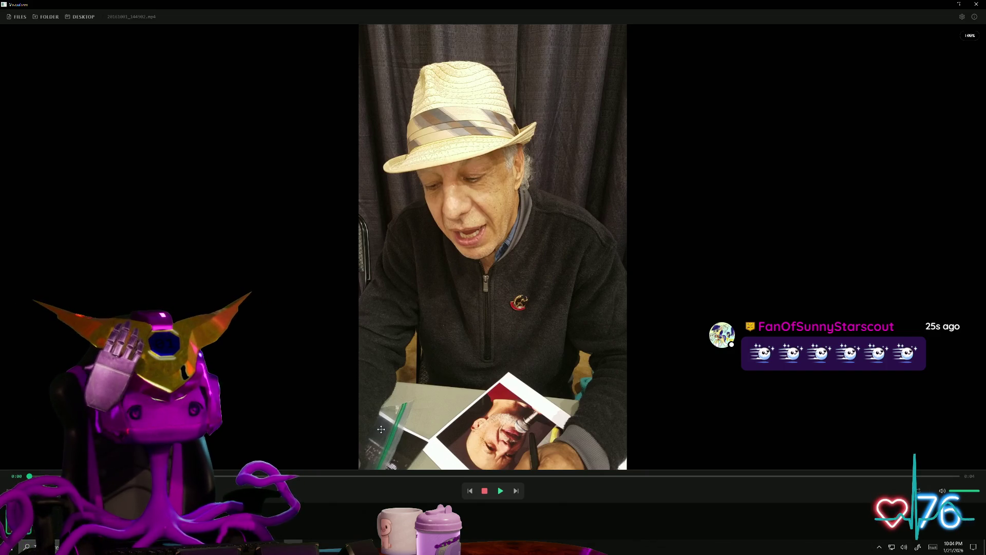
Step: Play the signing clip for a few seconds, then stop it
{"action": "left_click", "coordinate": [500, 492]}
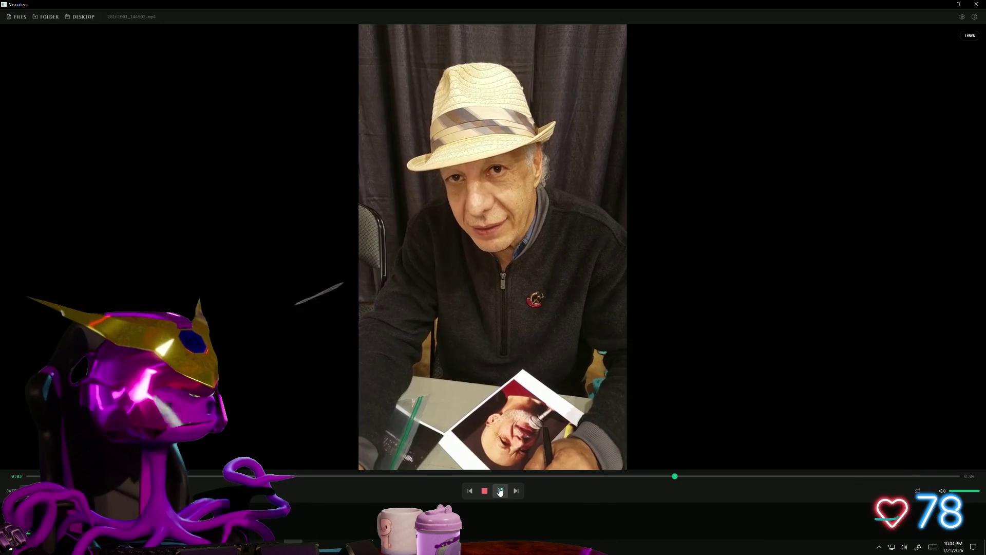
{"action": "left_click", "coordinate": [500, 491]}
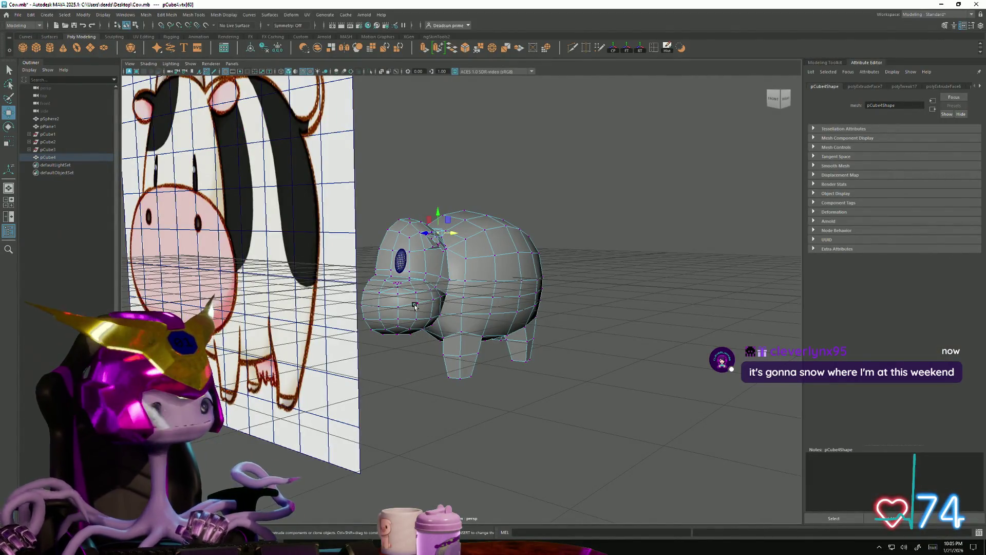
Step: Save the cow scene with File > Save Scene
{"action": "scroll", "coordinate": [416, 305], "scroll_direction": "up", "scroll_amount": 5}
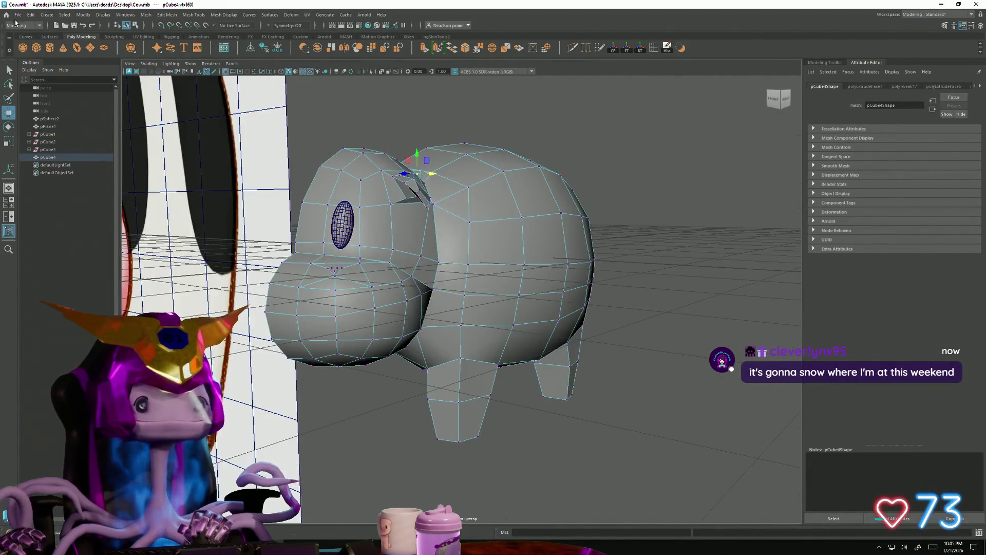
{"action": "left_click", "coordinate": [17, 14]}
{"action": "left_click", "coordinate": [41, 48]}
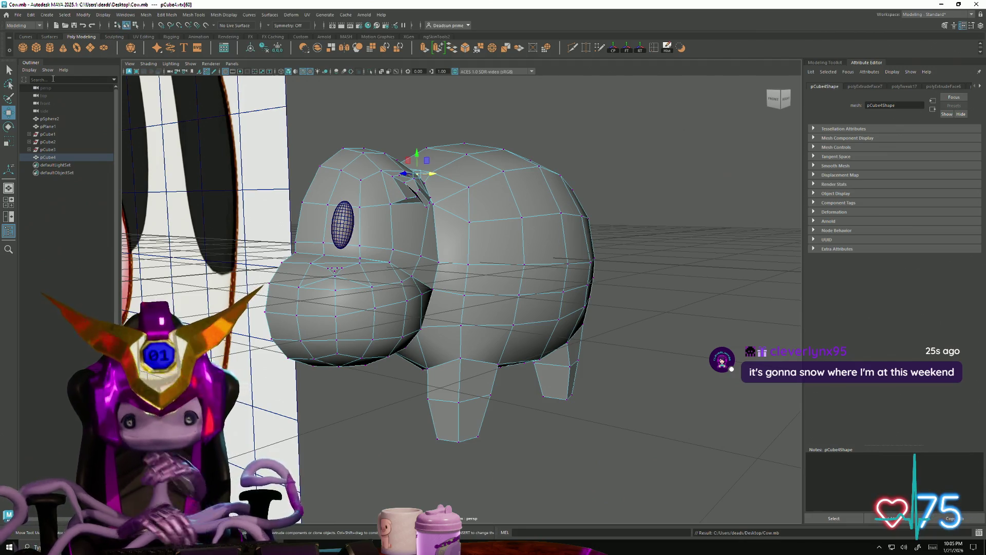
Step: Select the neck vertex and undo its move to remove the crease
{"action": "mouse_move", "coordinate": [329, 206]}
{"action": "left_mouse_down", "text": "alt"}
{"action": "mouse_move", "coordinate": [470, 216]}
{"action": "mouse_move", "coordinate": [450, 216]}
{"action": "left_mouse_up", "text": "alt"}
{"action": "left_click", "coordinate": [468, 210]}
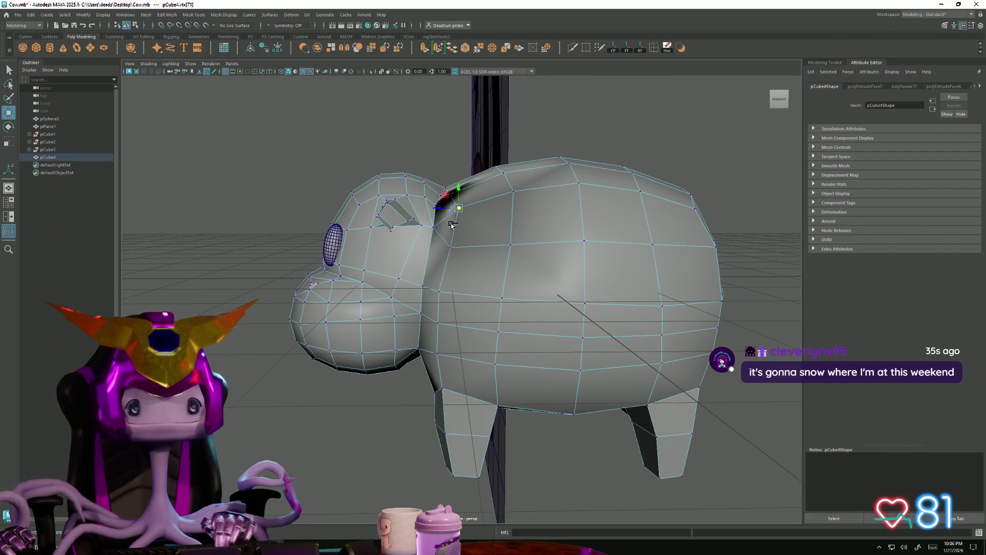
{"action": "key", "text": "ctrl+z"}
{"action": "key", "text": "ctrl+z"}
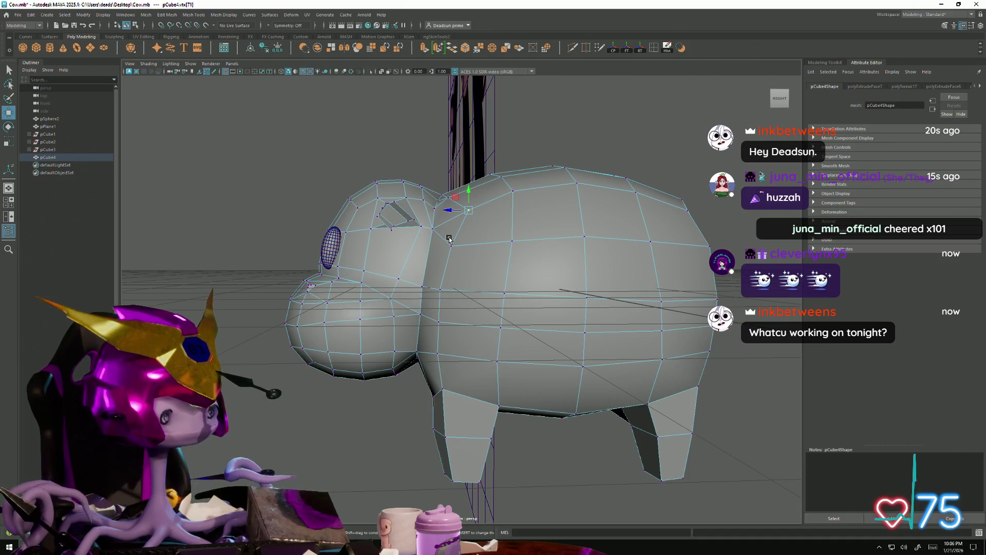
{"action": "left_click_drag", "start_coordinate": [502, 308], "coordinate": [462, 218], "text": "alt"}
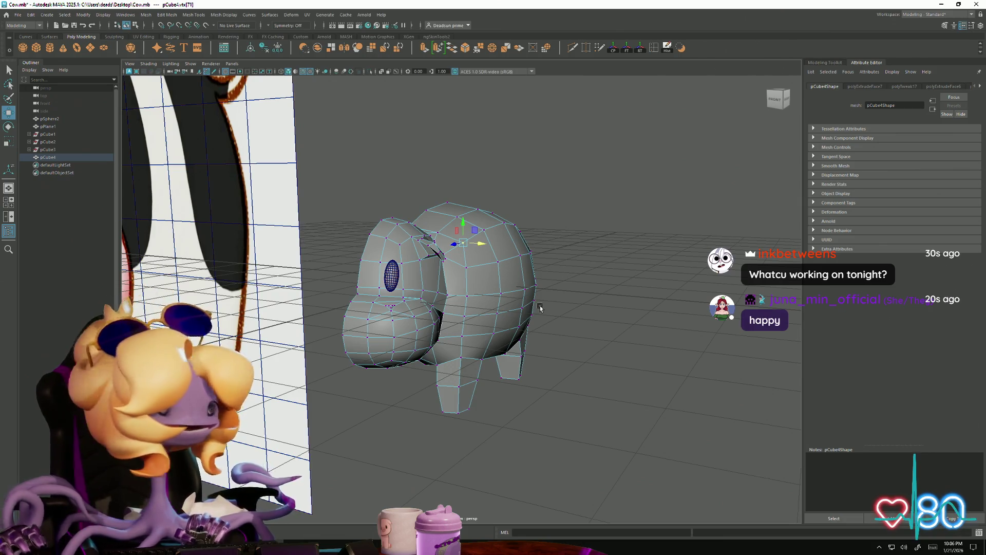
{"action": "right_click_drag", "start_coordinate": [540, 307], "coordinate": [379, 286], "text": "alt"}
{"action": "mouse_move", "coordinate": [379, 287]}
{"action": "left_mouse_down", "text": "alt"}
{"action": "mouse_move", "coordinate": [396, 282]}
{"action": "mouse_move", "coordinate": [568, 337]}
{"action": "mouse_move", "coordinate": [505, 350]}
{"action": "mouse_move", "coordinate": [523, 351]}
{"action": "left_mouse_up", "text": "alt"}
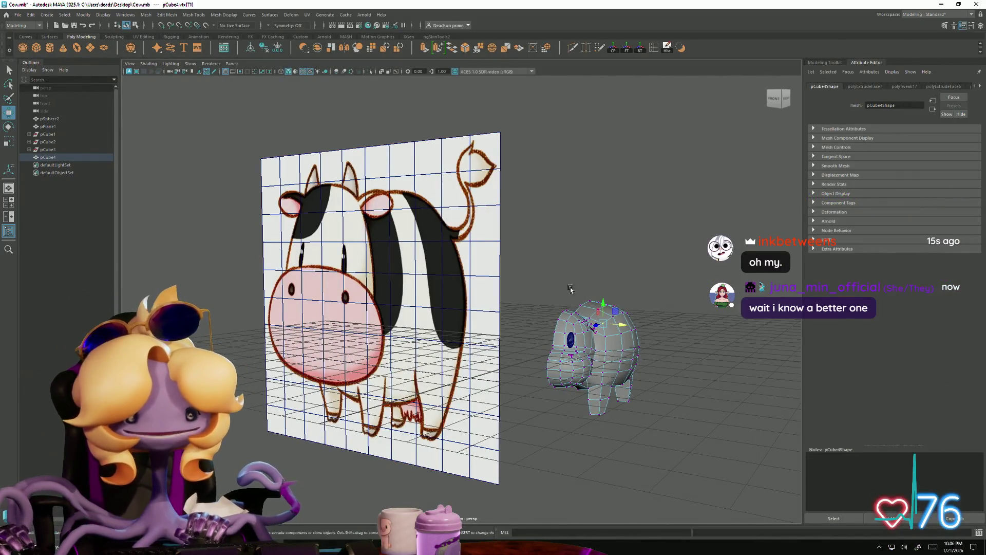
{"action": "mouse_move", "coordinate": [571, 289]}
{"action": "right_mouse_down", "text": "alt"}
{"action": "mouse_move", "coordinate": [511, 335]}
{"action": "mouse_move", "coordinate": [494, 318]}
{"action": "mouse_move", "coordinate": [536, 369]}
{"action": "right_mouse_up", "text": "alt"}
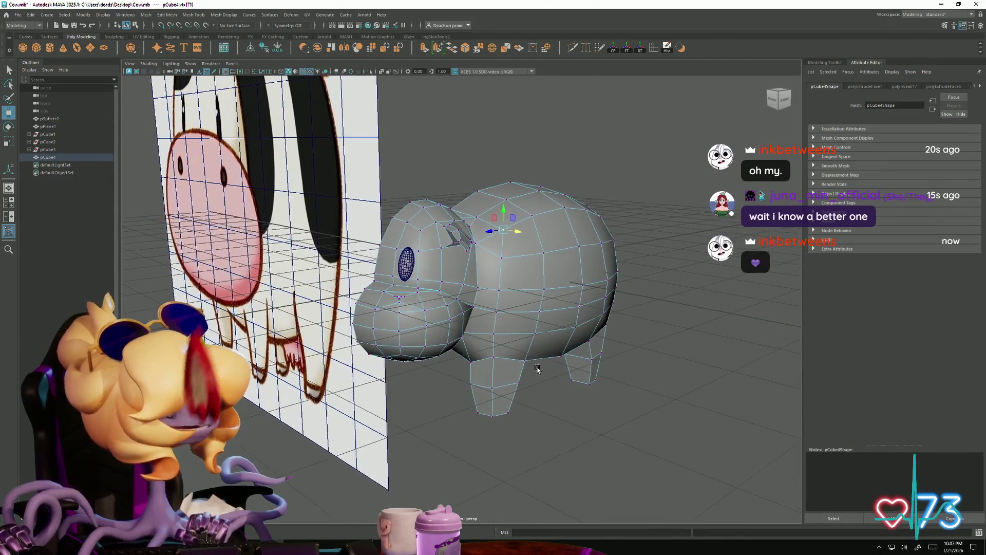
{"action": "mouse_move", "coordinate": [538, 368]}
{"action": "left_mouse_down", "text": "alt"}
{"action": "mouse_move", "coordinate": [529, 408]}
{"action": "mouse_move", "coordinate": [467, 387]}
{"action": "left_mouse_up", "text": "alt"}
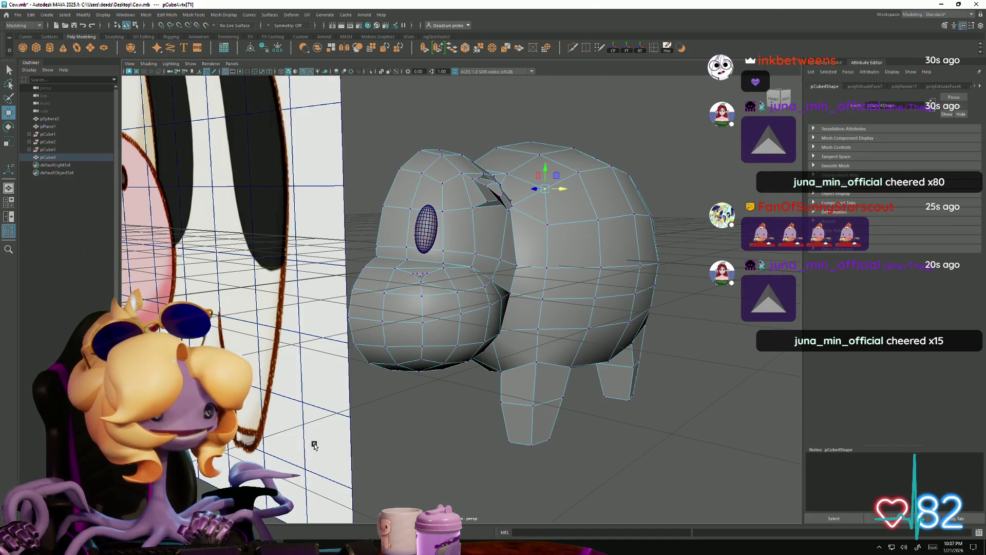
{"action": "mouse_move", "coordinate": [488, 421]}
{"action": "left_mouse_down", "text": "alt"}
{"action": "mouse_move", "coordinate": [522, 411]}
{"action": "mouse_move", "coordinate": [566, 418]}
{"action": "mouse_move", "coordinate": [528, 414]}
{"action": "mouse_move", "coordinate": [494, 427]}
{"action": "mouse_move", "coordinate": [577, 429]}
{"action": "mouse_move", "coordinate": [584, 409]}
{"action": "mouse_move", "coordinate": [518, 359]}
{"action": "left_mouse_up", "text": "alt"}
Step: Select an edge on the front leg and slice a new edge loop across the leg
{"action": "right_click_drag", "start_coordinate": [518, 358], "coordinate": [518, 358]}
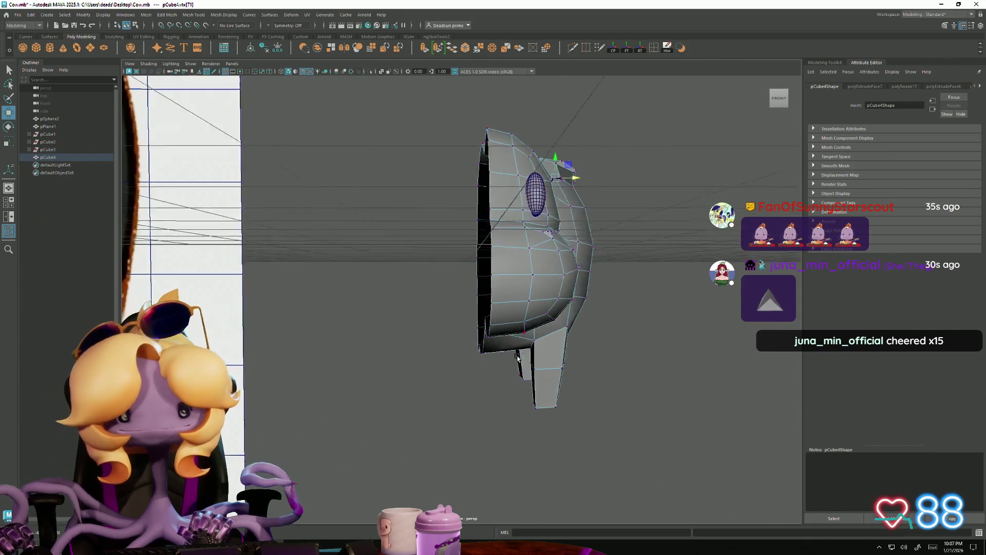
{"action": "left_click_drag", "start_coordinate": [518, 359], "coordinate": [545, 303], "text": "alt"}
{"action": "right_click_drag", "start_coordinate": [544, 303], "coordinate": [545, 308]}
{"action": "left_click", "coordinate": [546, 298]}
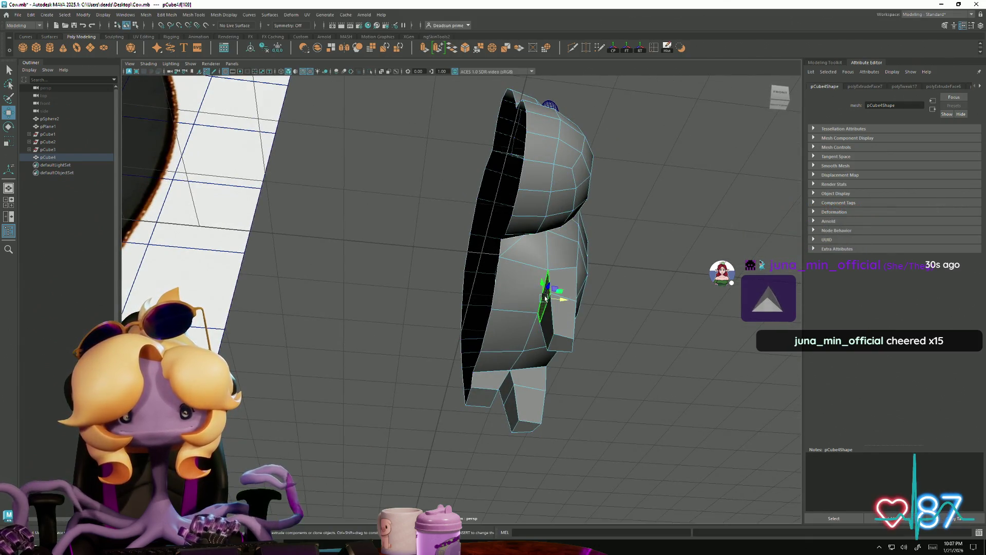
{"action": "key", "text": "F10"}
{"action": "left_click", "coordinate": [563, 295]}
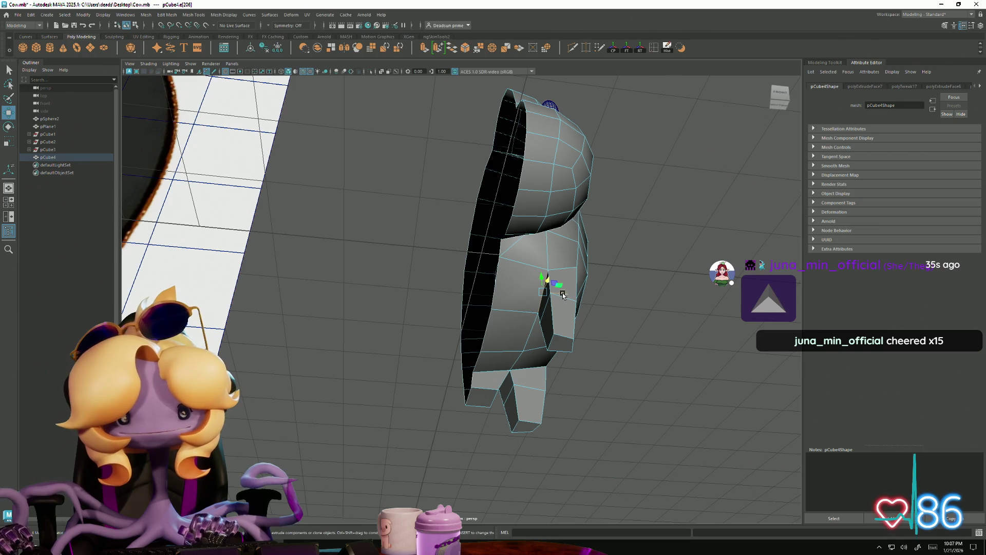
{"action": "key", "text": "w"}
{"action": "mouse_move", "coordinate": [558, 293]}
{"action": "left_mouse_down", "text": "alt"}
{"action": "mouse_move", "coordinate": [529, 326]}
{"action": "mouse_move", "coordinate": [550, 331]}
{"action": "mouse_move", "coordinate": [544, 348]}
{"action": "left_mouse_up", "text": "alt"}
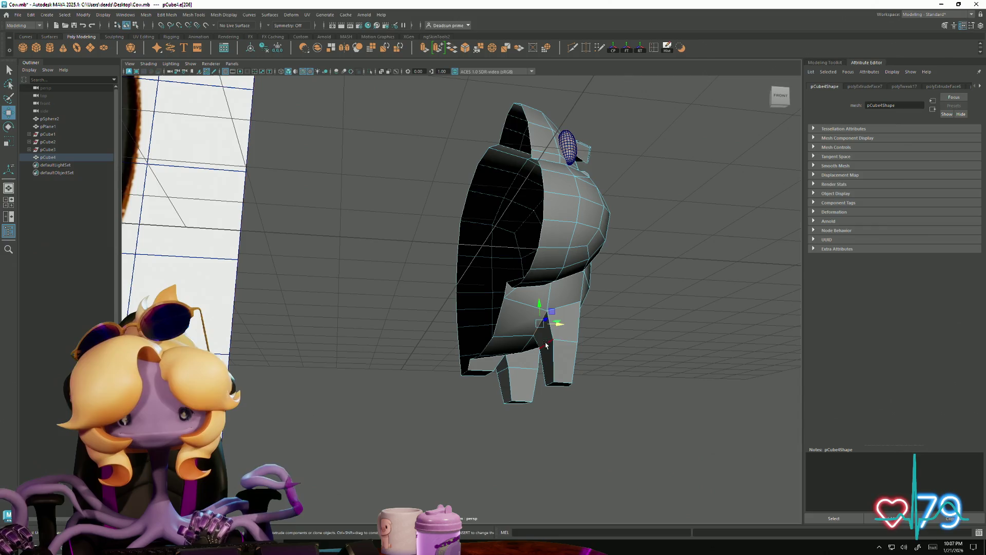
{"action": "left_click", "coordinate": [566, 345]}
{"action": "key", "text": "w"}
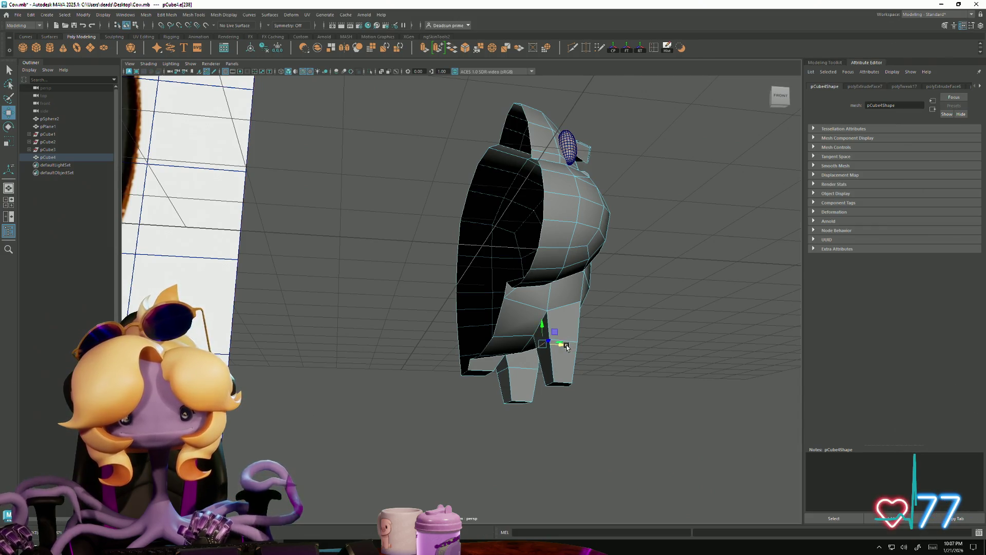
{"action": "mouse_move", "coordinate": [566, 344]}
{"action": "left_mouse_down", "text": "alt"}
{"action": "mouse_move", "coordinate": [454, 392]}
{"action": "mouse_move", "coordinate": [455, 378]}
{"action": "left_mouse_up", "text": "alt"}
{"action": "scroll", "coordinate": [413, 334], "scroll_direction": "up", "scroll_amount": 5}
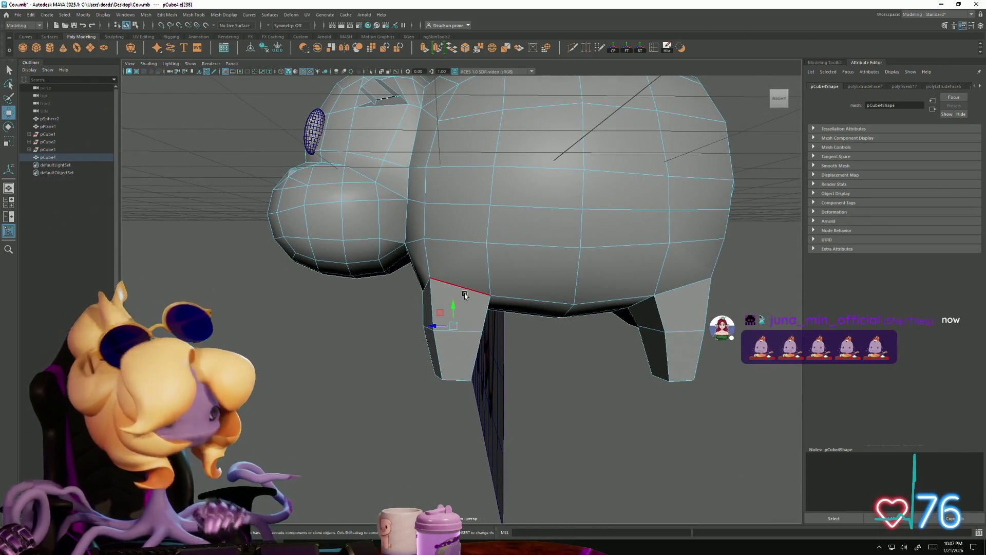
{"action": "left_click", "coordinate": [476, 321]}
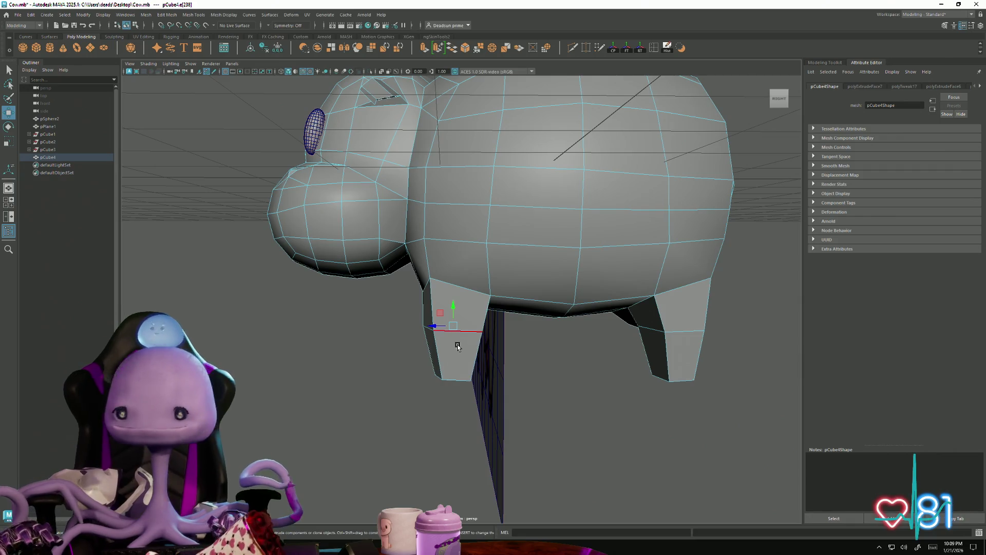
{"action": "left_click_drag", "start_coordinate": [476, 292], "coordinate": [519, 380], "text": "alt"}
{"action": "scroll", "coordinate": [529, 399], "scroll_direction": "up", "scroll_amount": 6}
{"action": "mouse_move", "coordinate": [444, 393]}
{"action": "left_mouse_down", "text": "alt"}
{"action": "mouse_move", "coordinate": [374, 353]}
{"action": "mouse_move", "coordinate": [422, 348]}
{"action": "mouse_move", "coordinate": [381, 321]}
{"action": "mouse_move", "coordinate": [467, 329]}
{"action": "mouse_move", "coordinate": [452, 344]}
{"action": "mouse_move", "coordinate": [422, 349]}
{"action": "mouse_move", "coordinate": [467, 351]}
{"action": "mouse_move", "coordinate": [461, 344]}
{"action": "mouse_move", "coordinate": [447, 383]}
{"action": "mouse_move", "coordinate": [458, 346]}
{"action": "mouse_move", "coordinate": [417, 349]}
{"action": "mouse_move", "coordinate": [432, 360]}
{"action": "mouse_move", "coordinate": [442, 349]}
{"action": "left_mouse_up", "text": "alt"}
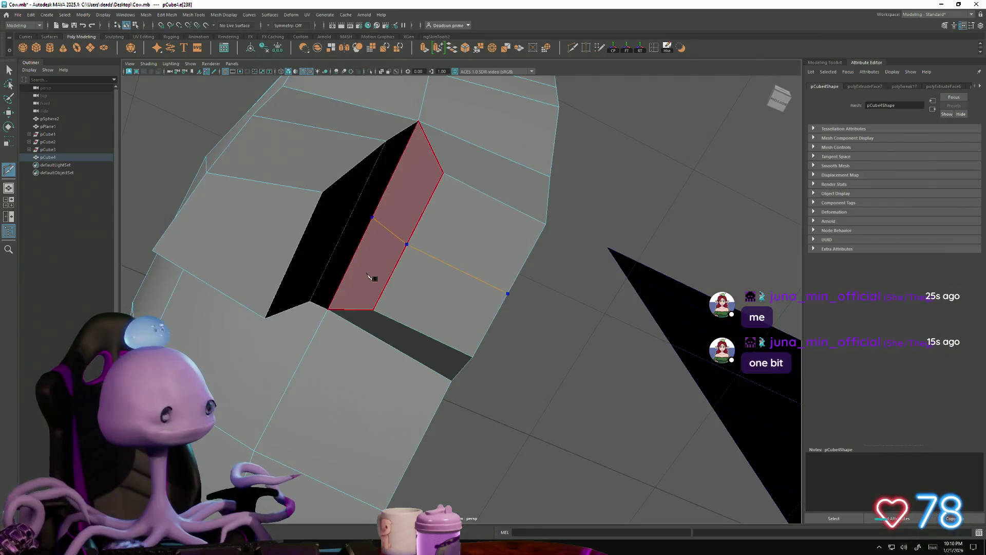
Step: Cut a new edge from the leg up across the body toward the back and commit it
{"action": "left_click", "coordinate": [347, 228]}
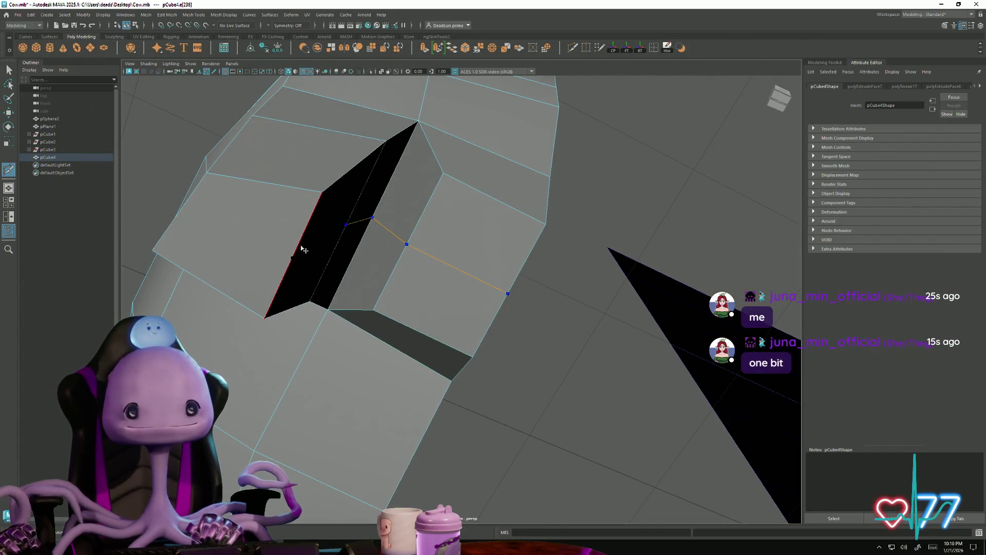
{"action": "mouse_move", "coordinate": [330, 277]}
{"action": "left_mouse_down", "text": "alt"}
{"action": "mouse_move", "coordinate": [284, 281]}
{"action": "mouse_move", "coordinate": [326, 278]}
{"action": "left_mouse_up", "text": "alt"}
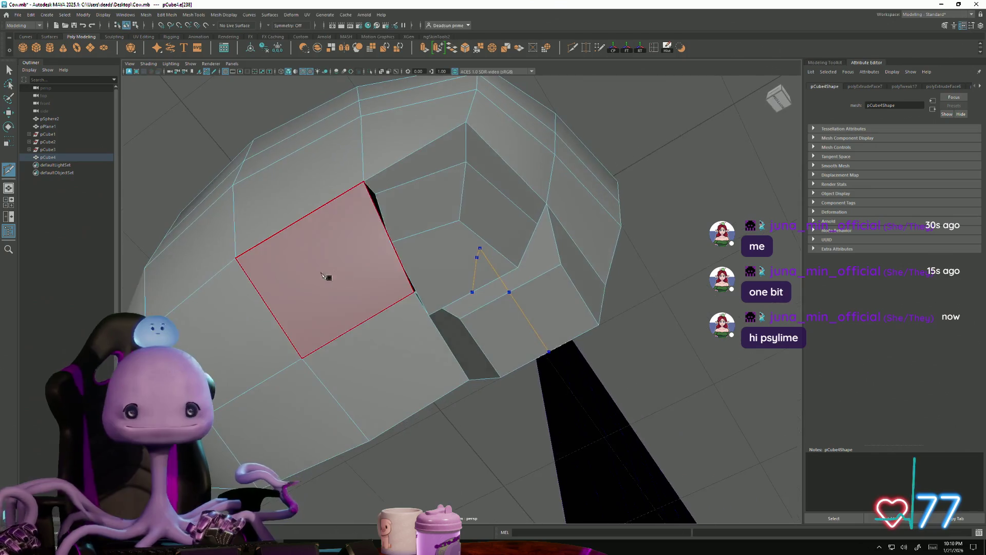
{"action": "left_click", "coordinate": [423, 202]}
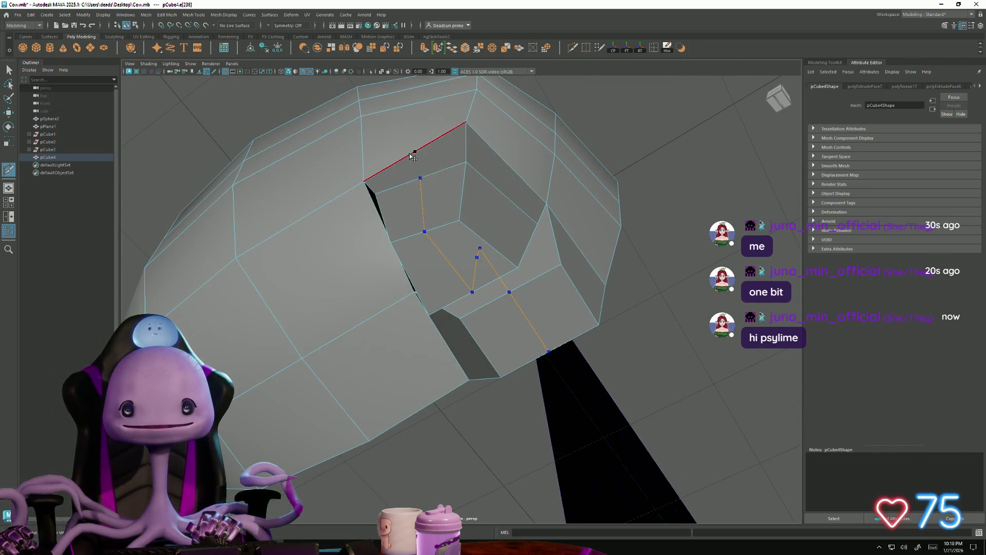
{"action": "mouse_move", "coordinate": [413, 182]}
{"action": "left_mouse_down", "text": "alt"}
{"action": "mouse_move", "coordinate": [431, 231]}
{"action": "mouse_move", "coordinate": [356, 273]}
{"action": "mouse_move", "coordinate": [384, 302]}
{"action": "mouse_move", "coordinate": [501, 302]}
{"action": "left_mouse_up", "text": "alt"}
{"action": "left_click", "coordinate": [481, 286]}
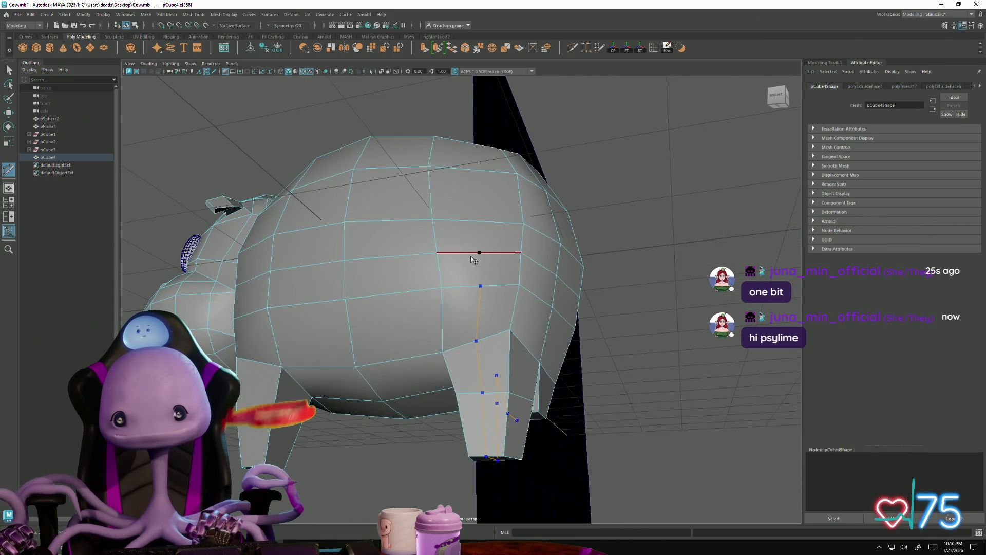
{"action": "left_click", "coordinate": [479, 253]}
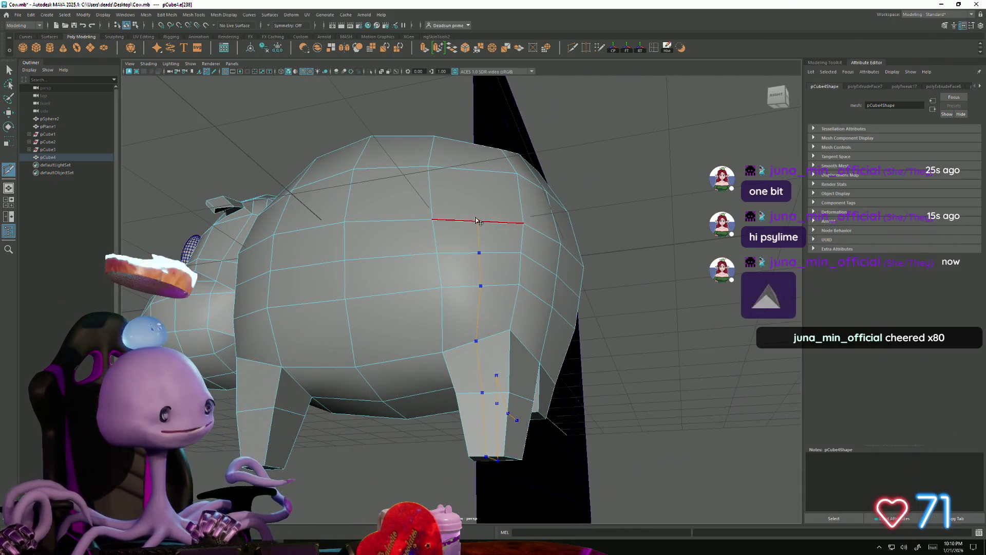
{"action": "left_click", "coordinate": [479, 221]}
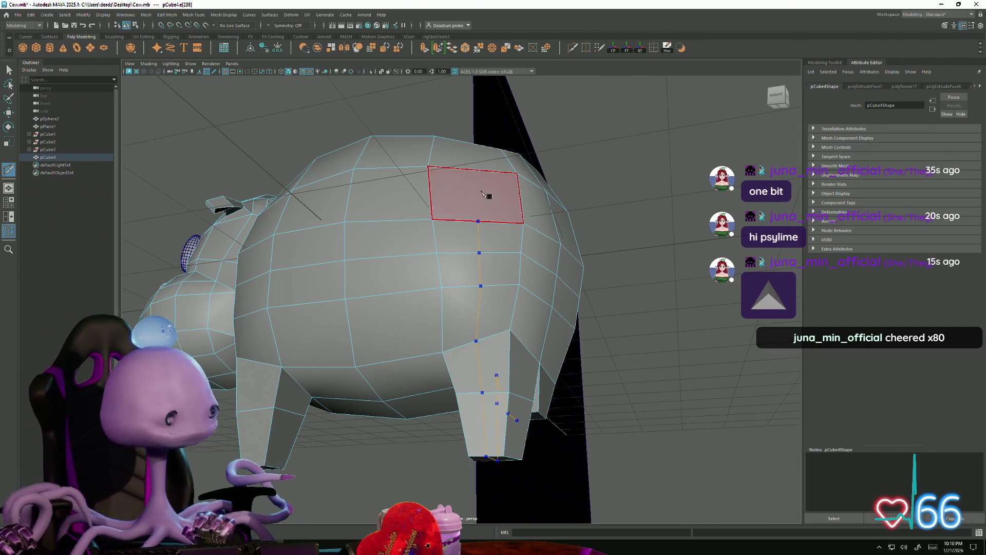
{"action": "left_click_drag", "start_coordinate": [489, 194], "coordinate": [491, 234], "text": "alt"}
{"action": "left_click", "coordinate": [489, 235]}
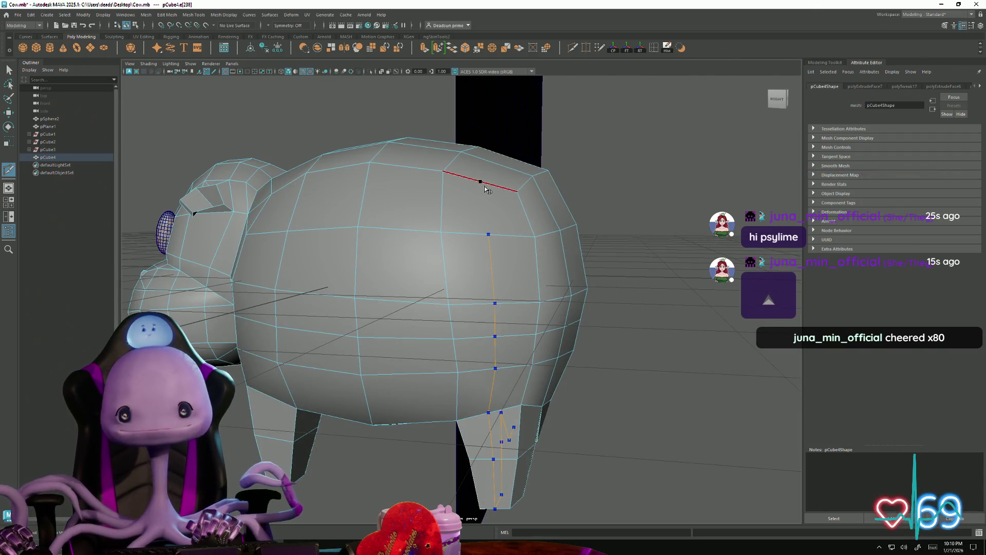
{"action": "left_click_drag", "start_coordinate": [491, 181], "coordinate": [518, 228], "text": "alt"}
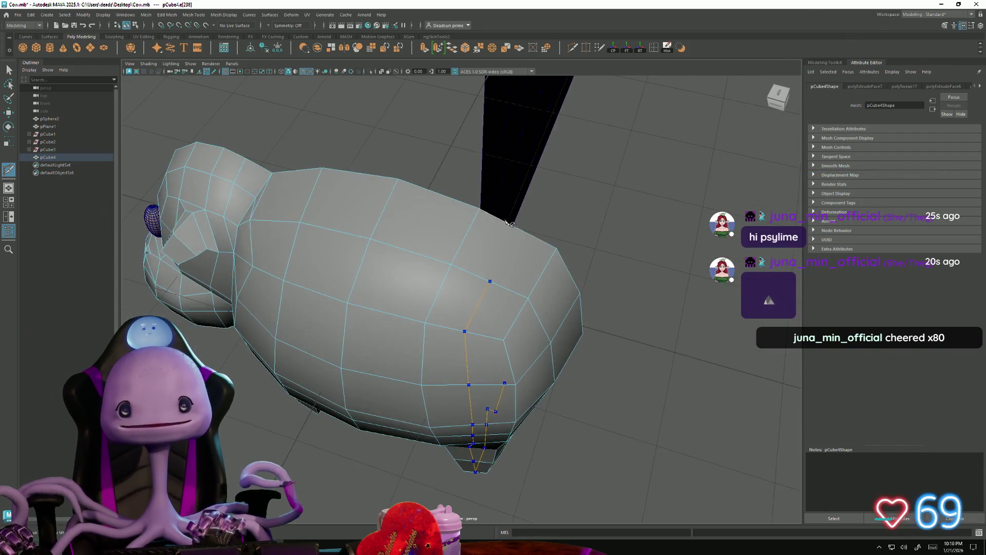
{"action": "key", "text": "Return"}
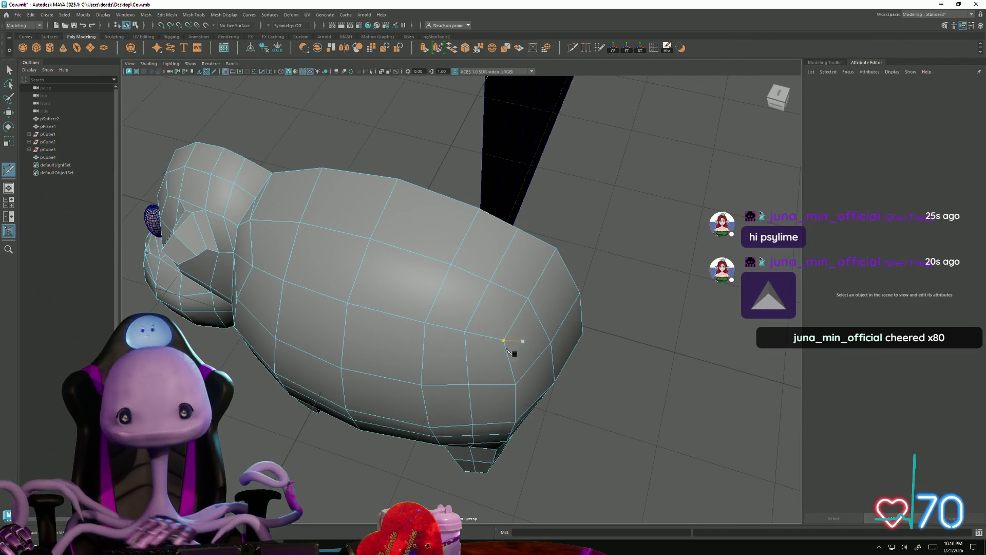
Step: Start a second cut from a body vertex running across toward the neck
{"action": "mouse_move", "coordinate": [511, 345]}
{"action": "left_mouse_down", "text": "alt"}
{"action": "mouse_move", "coordinate": [416, 423]}
{"action": "mouse_move", "coordinate": [436, 334]}
{"action": "mouse_move", "coordinate": [475, 392]}
{"action": "mouse_move", "coordinate": [493, 353]}
{"action": "mouse_move", "coordinate": [483, 360]}
{"action": "mouse_move", "coordinate": [476, 423]}
{"action": "mouse_move", "coordinate": [470, 412]}
{"action": "left_mouse_up", "text": "alt"}
{"action": "left_click", "coordinate": [415, 319]}
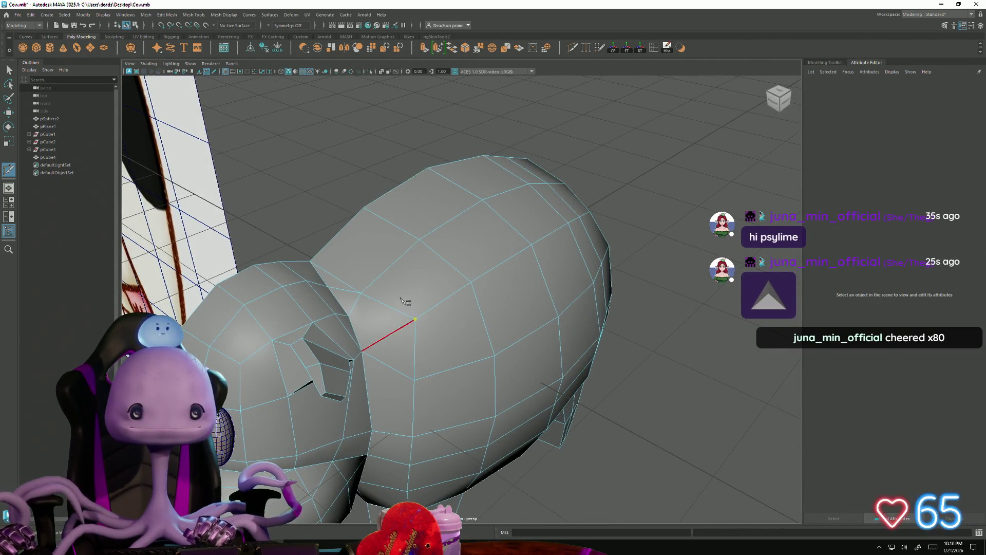
{"action": "left_click", "coordinate": [381, 275]}
{"action": "left_click", "coordinate": [336, 235]}
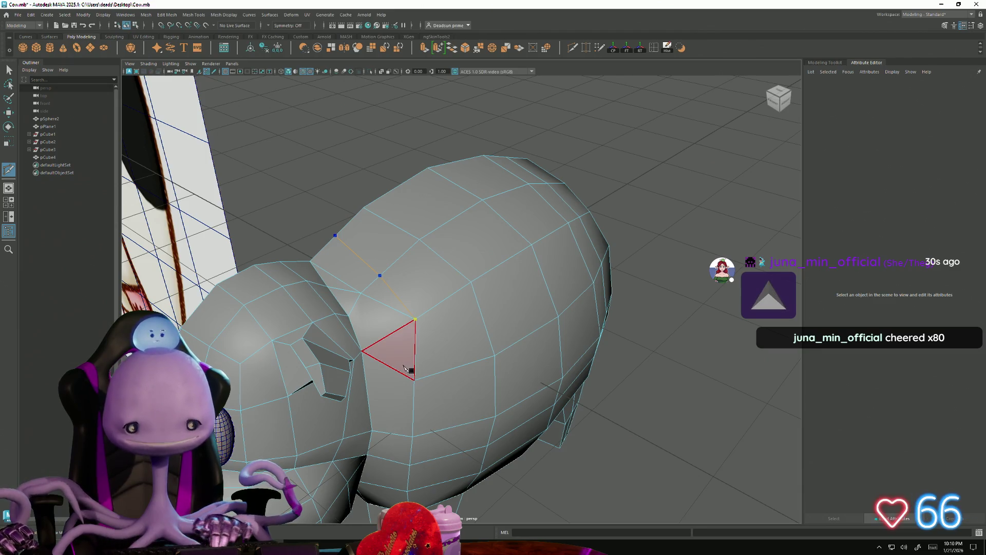
{"action": "mouse_move", "coordinate": [536, 400]}
{"action": "left_mouse_down", "text": "alt"}
{"action": "mouse_move", "coordinate": [469, 345]}
{"action": "mouse_move", "coordinate": [442, 345]}
{"action": "mouse_move", "coordinate": [394, 383]}
{"action": "mouse_move", "coordinate": [408, 414]}
{"action": "mouse_move", "coordinate": [440, 434]}
{"action": "mouse_move", "coordinate": [516, 404]}
{"action": "mouse_move", "coordinate": [465, 416]}
{"action": "mouse_move", "coordinate": [407, 410]}
{"action": "mouse_move", "coordinate": [399, 368]}
{"action": "mouse_move", "coordinate": [398, 385]}
{"action": "left_mouse_up", "text": "alt"}
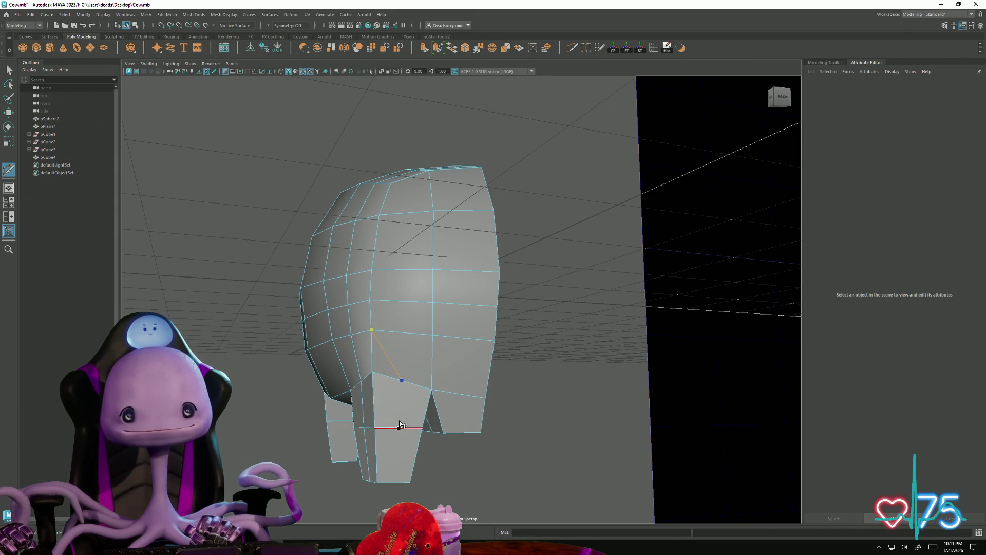
Step: Place cut points on the underside and top edges below the head
{"action": "mouse_move", "coordinate": [406, 448]}
{"action": "left_mouse_down", "text": "alt"}
{"action": "mouse_move", "coordinate": [406, 368]}
{"action": "mouse_move", "coordinate": [377, 351]}
{"action": "mouse_move", "coordinate": [359, 403]}
{"action": "mouse_move", "coordinate": [446, 366]}
{"action": "left_mouse_up", "text": "alt"}
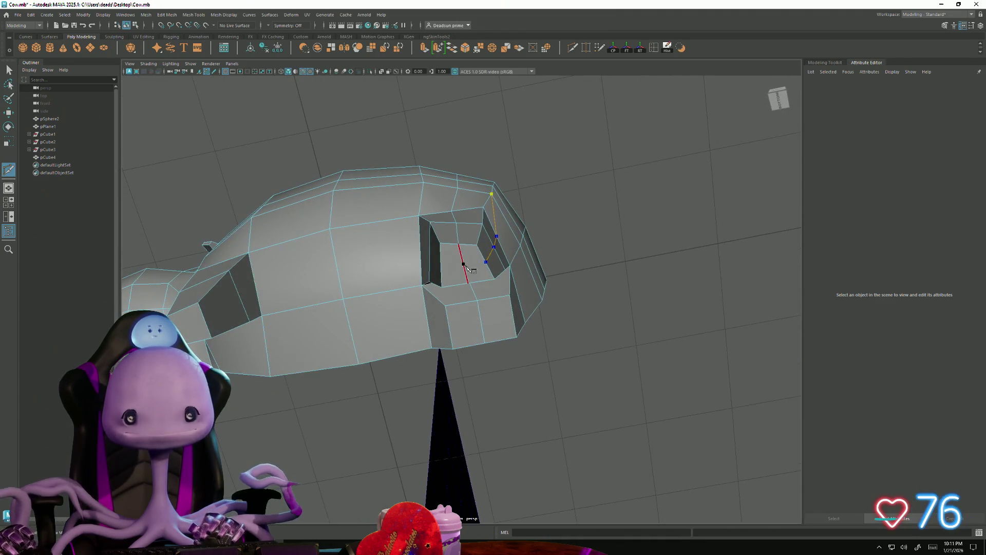
{"action": "left_click_drag", "start_coordinate": [447, 266], "coordinate": [519, 372], "text": "alt"}
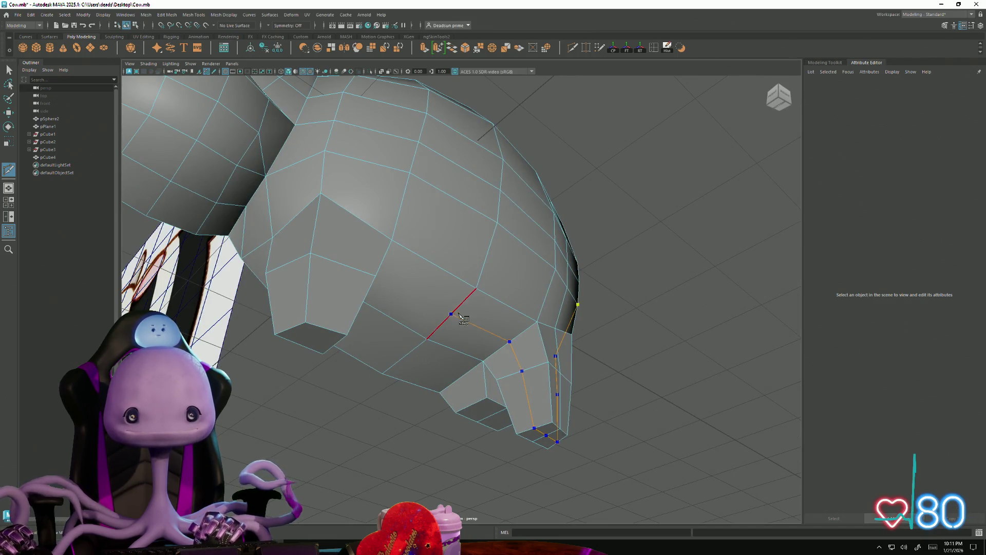
{"action": "mouse_move", "coordinate": [460, 320]}
{"action": "left_mouse_down", "text": "alt"}
{"action": "mouse_move", "coordinate": [288, 411]}
{"action": "mouse_move", "coordinate": [380, 360]}
{"action": "mouse_move", "coordinate": [450, 302]}
{"action": "left_mouse_up", "text": "alt"}
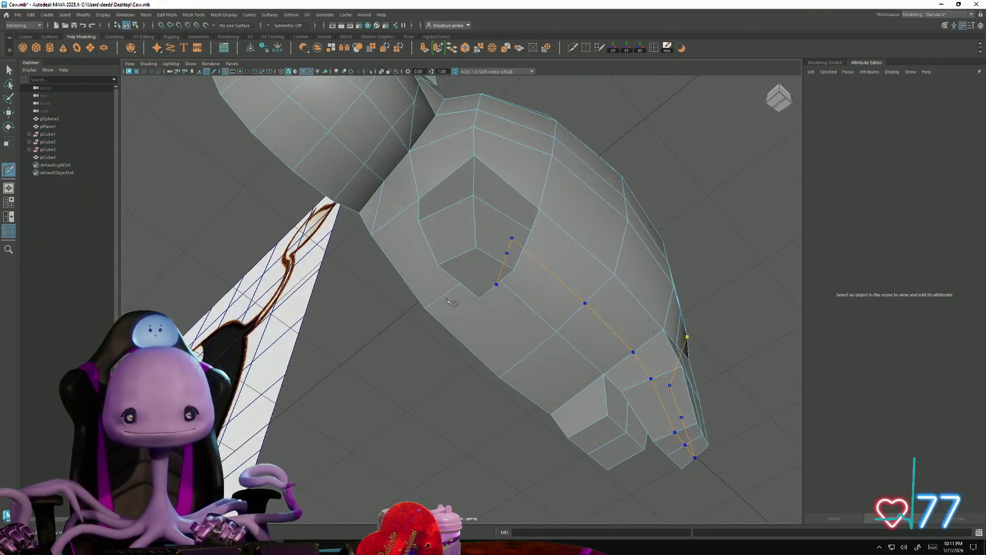
{"action": "left_click", "coordinate": [442, 209]}
{"action": "left_click", "coordinate": [445, 180]}
Step: Extend the cut up beside the head and ear, then commit the new edges
{"action": "mouse_move", "coordinate": [446, 195]}
{"action": "left_mouse_down", "text": "alt"}
{"action": "mouse_move", "coordinate": [475, 337]}
{"action": "mouse_move", "coordinate": [451, 328]}
{"action": "left_mouse_up", "text": "alt"}
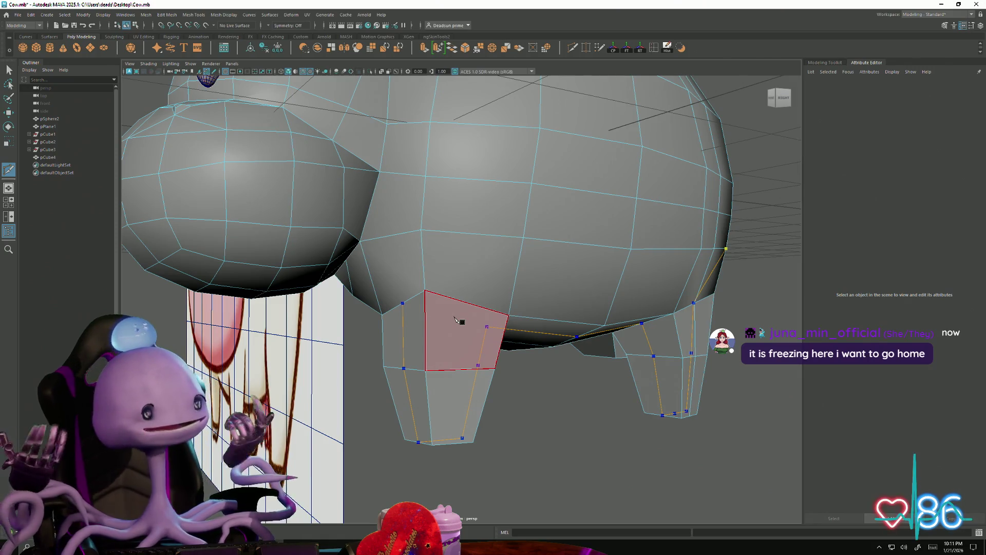
{"action": "mouse_move", "coordinate": [455, 320]}
{"action": "left_mouse_down", "text": "alt"}
{"action": "mouse_move", "coordinate": [500, 291]}
{"action": "mouse_move", "coordinate": [499, 277]}
{"action": "left_mouse_up", "text": "alt"}
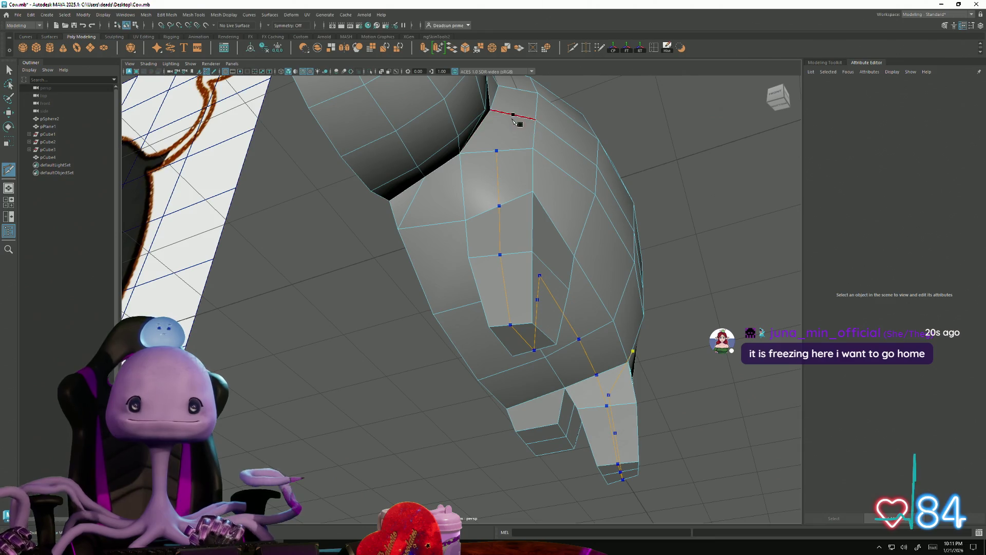
{"action": "left_click_drag", "start_coordinate": [551, 123], "coordinate": [497, 244], "text": "alt"}
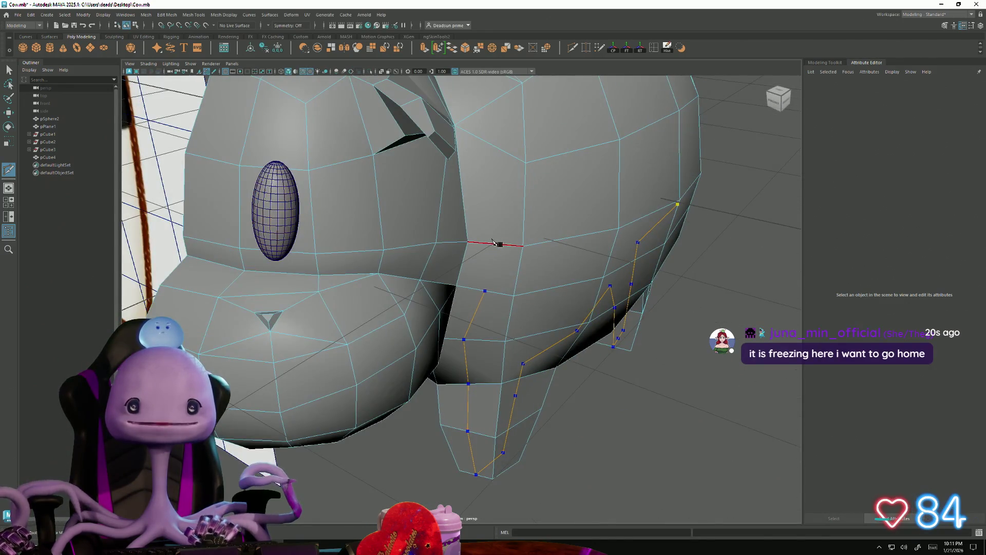
{"action": "left_click", "coordinate": [494, 244]}
{"action": "left_click_drag", "start_coordinate": [502, 162], "coordinate": [467, 213], "text": "alt"}
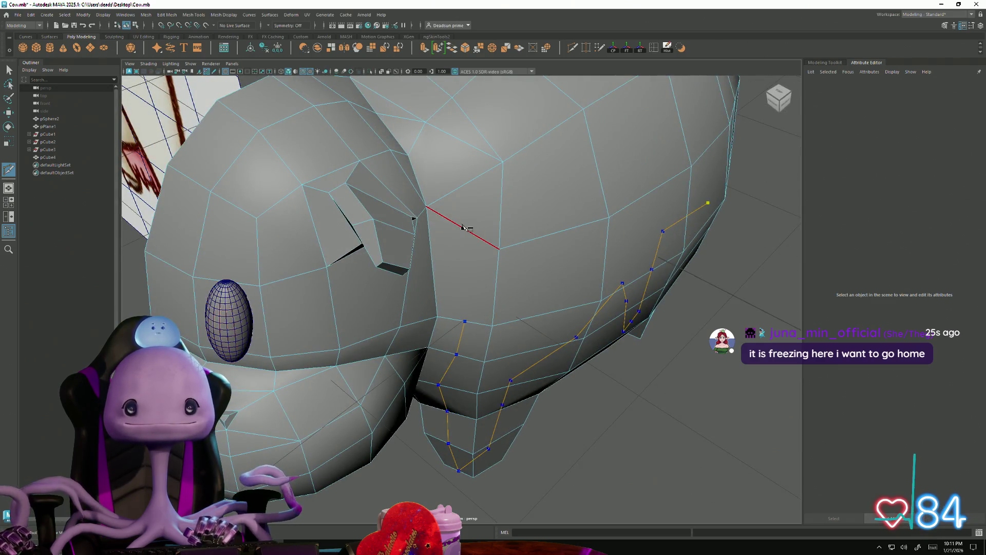
{"action": "left_click", "coordinate": [463, 228]}
{"action": "left_click", "coordinate": [465, 184]}
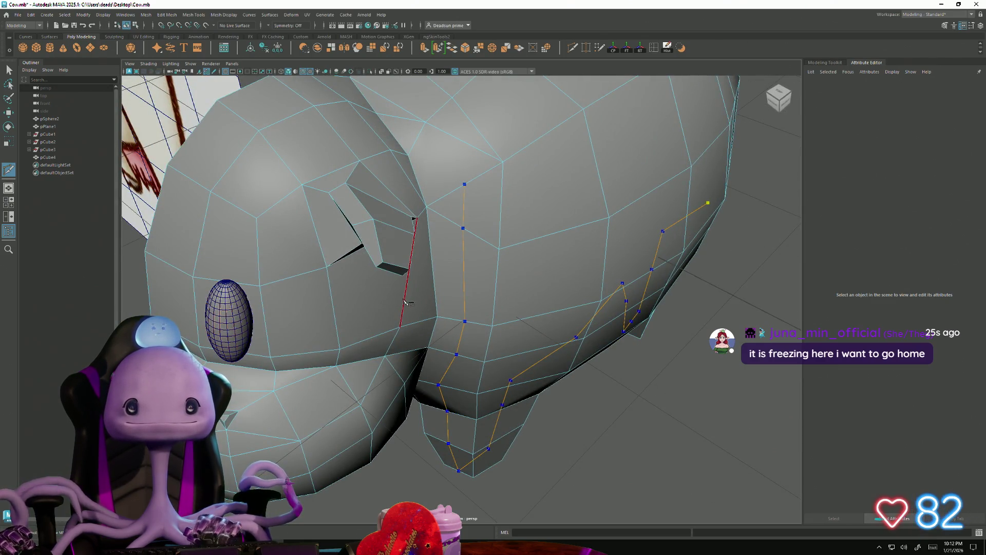
{"action": "key", "text": "Return"}
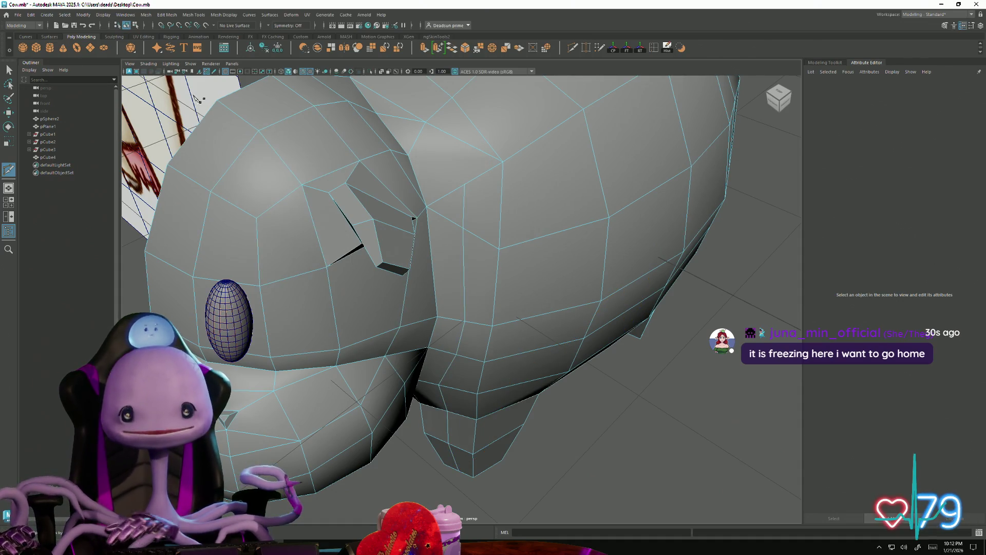
Step: Add a final cut point behind the head, commit with Q, and select a body vertex
{"action": "left_click", "coordinate": [426, 124]}
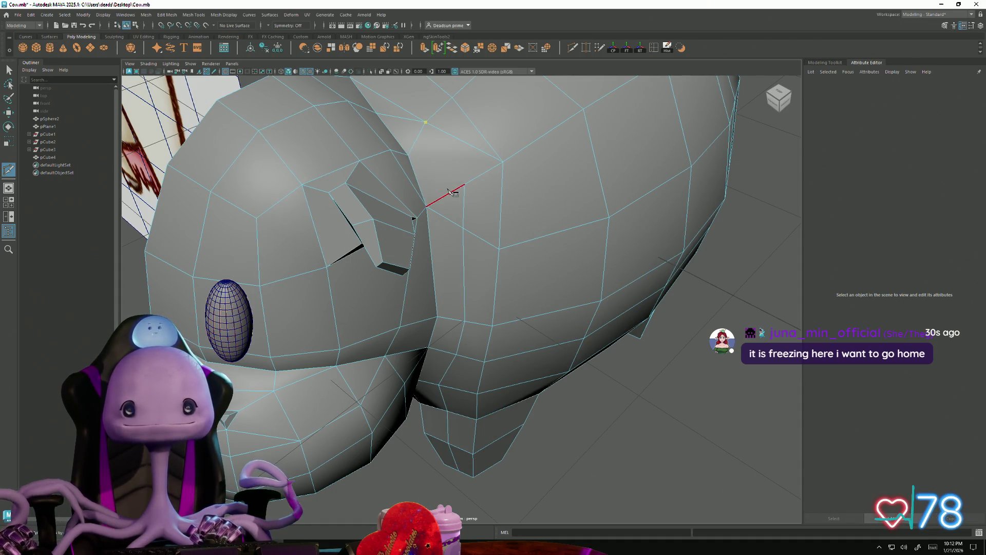
{"action": "key", "text": "q"}
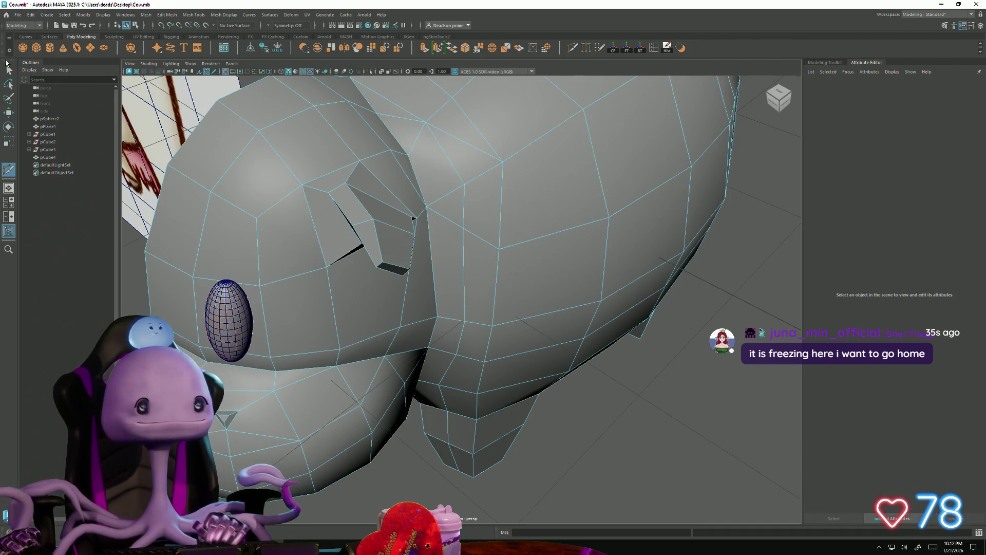
{"action": "left_click", "coordinate": [465, 184]}
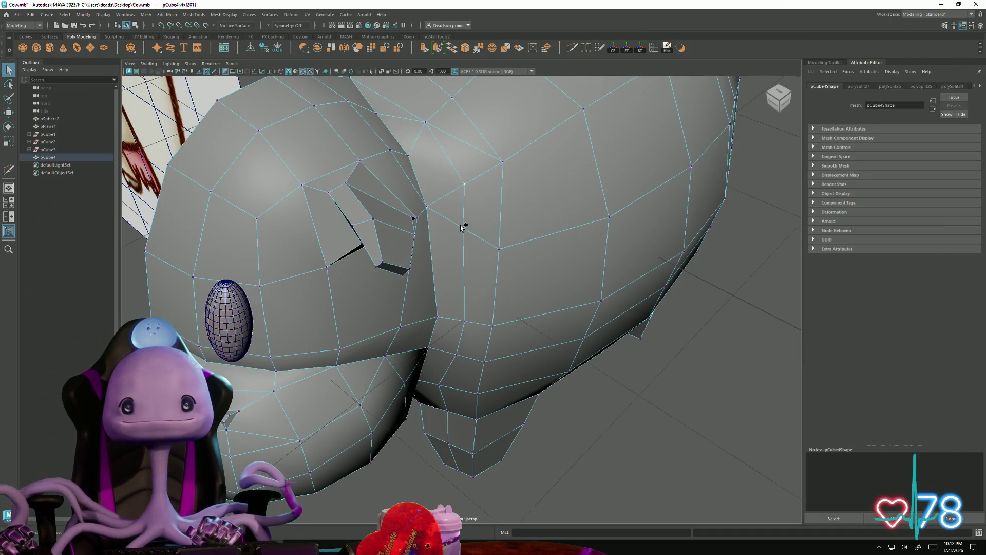
Step: Merge the two selected body vertices into one, then orbit to inspect the cow's side
{"action": "left_click", "coordinate": [481, 51]}
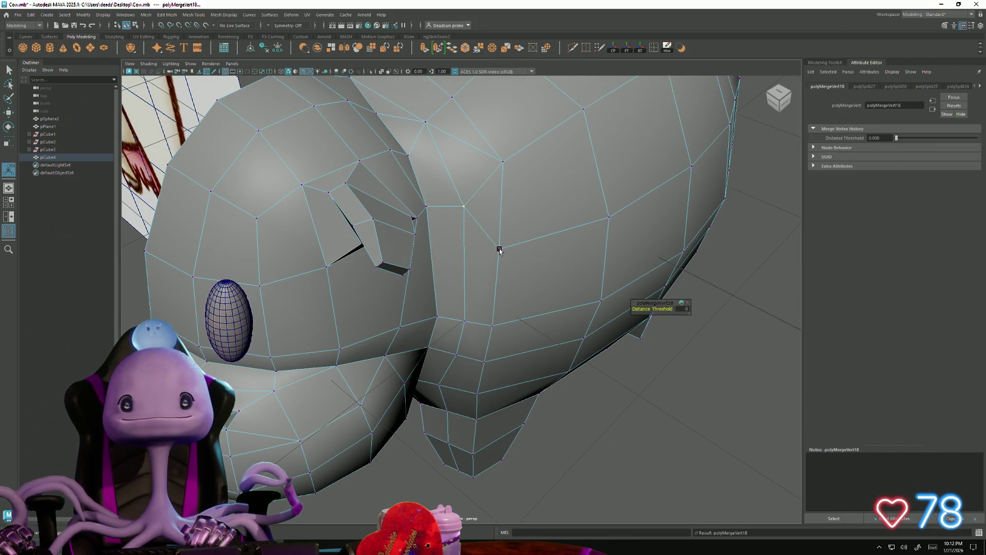
{"action": "left_click", "coordinate": [499, 250]}
{"action": "key", "text": "w"}
{"action": "left_click_drag", "start_coordinate": [501, 251], "coordinate": [475, 228], "text": "alt"}
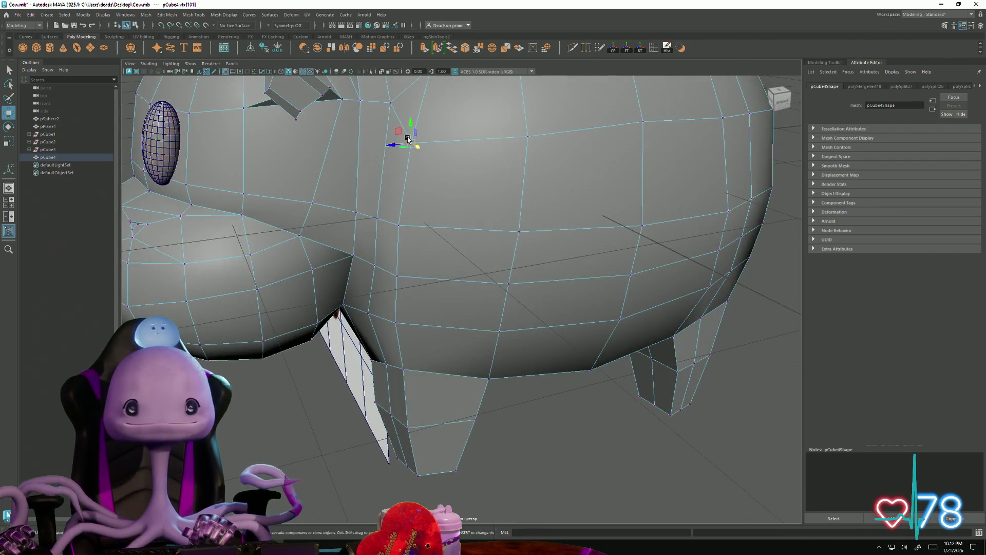
{"action": "mouse_move", "coordinate": [431, 126]}
{"action": "left_mouse_down", "text": "alt"}
{"action": "mouse_move", "coordinate": [396, 220]}
{"action": "mouse_move", "coordinate": [405, 222]}
{"action": "mouse_move", "coordinate": [416, 152]}
{"action": "mouse_move", "coordinate": [452, 185]}
{"action": "mouse_move", "coordinate": [496, 177]}
{"action": "mouse_move", "coordinate": [513, 193]}
{"action": "mouse_move", "coordinate": [516, 152]}
{"action": "left_mouse_up", "text": "alt"}
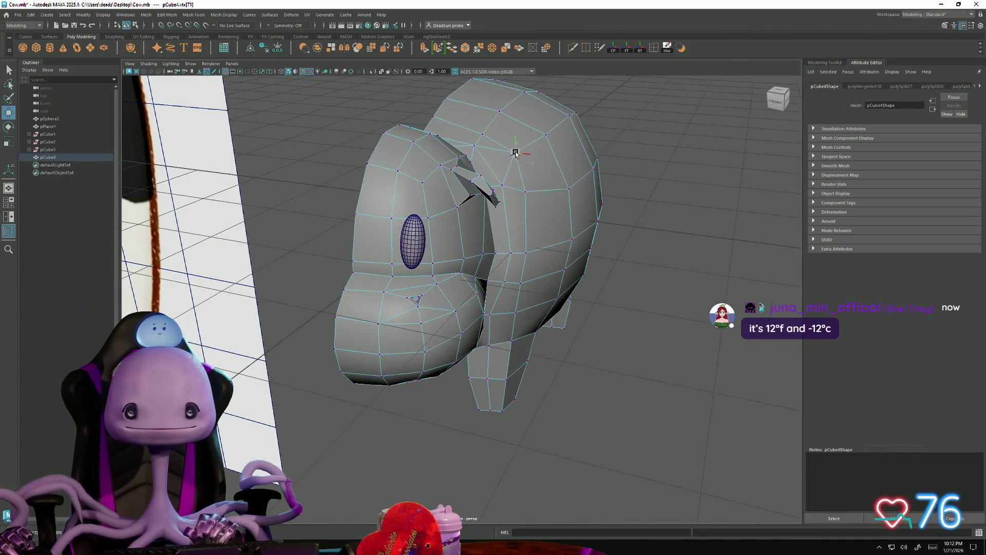
{"action": "mouse_move", "coordinate": [498, 196]}
{"action": "left_mouse_down", "text": "alt"}
{"action": "mouse_move", "coordinate": [419, 216]}
{"action": "mouse_move", "coordinate": [460, 227]}
{"action": "mouse_move", "coordinate": [448, 226]}
{"action": "left_mouse_up", "text": "alt"}
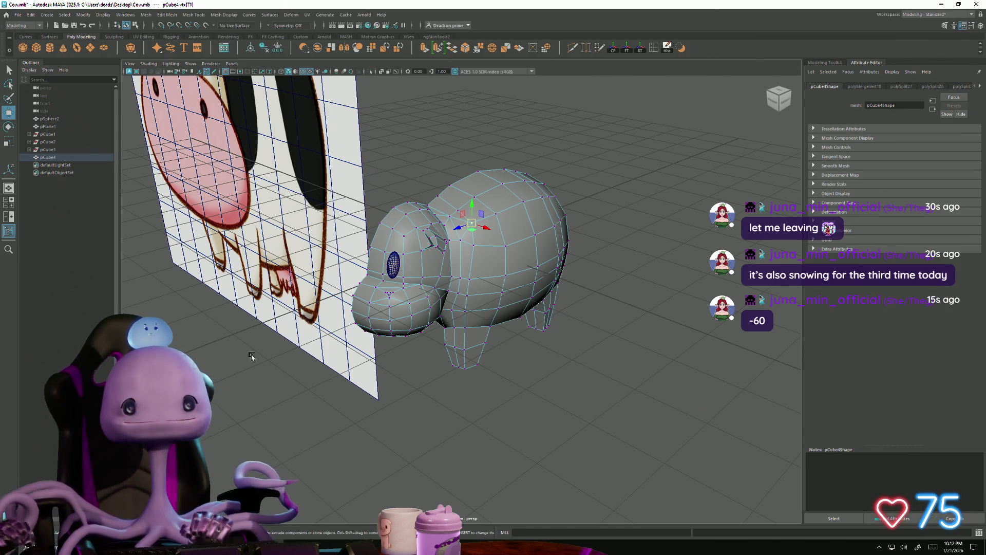
{"action": "mouse_move", "coordinate": [253, 353]}
{"action": "left_mouse_down", "text": "alt"}
{"action": "mouse_move", "coordinate": [433, 407]}
{"action": "mouse_move", "coordinate": [434, 374]}
{"action": "mouse_move", "coordinate": [565, 356]}
{"action": "mouse_move", "coordinate": [499, 374]}
{"action": "mouse_move", "coordinate": [469, 407]}
{"action": "mouse_move", "coordinate": [491, 451]}
{"action": "mouse_move", "coordinate": [486, 387]}
{"action": "left_mouse_up", "text": "alt"}
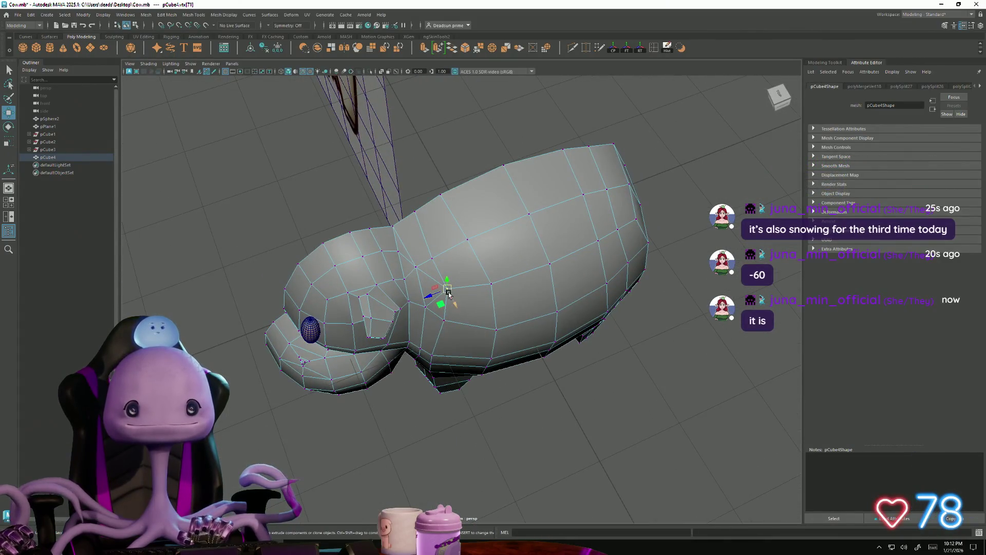
Step: Pick vertices along the back and where the head meets the body, checking side and rear views
{"action": "left_click", "coordinate": [442, 194]}
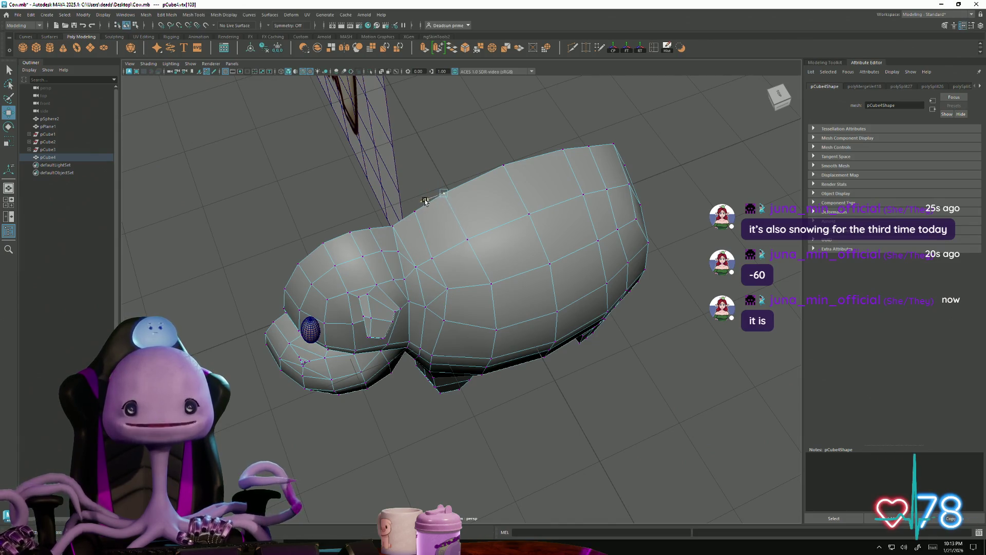
{"action": "left_click", "coordinate": [462, 243]}
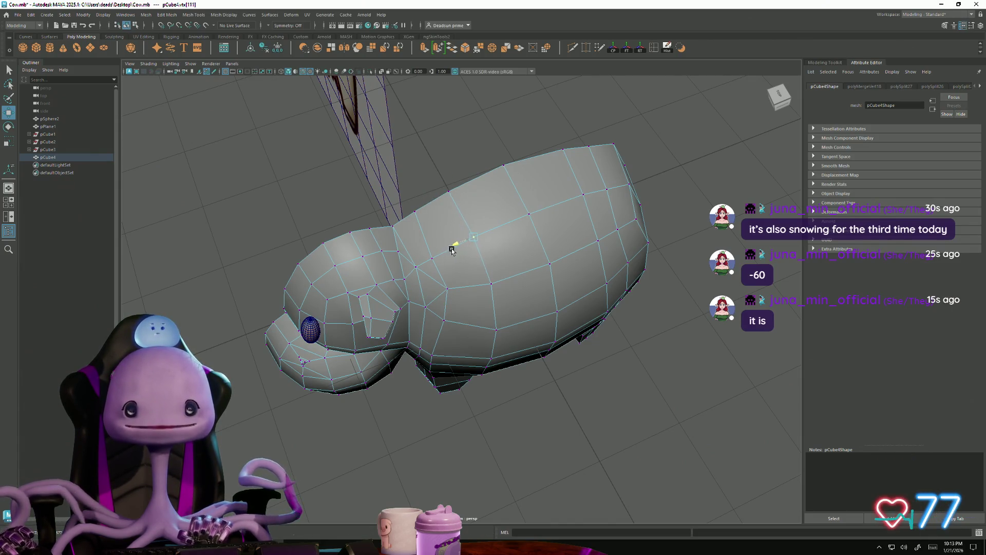
{"action": "left_click", "coordinate": [416, 215]}
{"action": "left_click", "coordinate": [398, 229]}
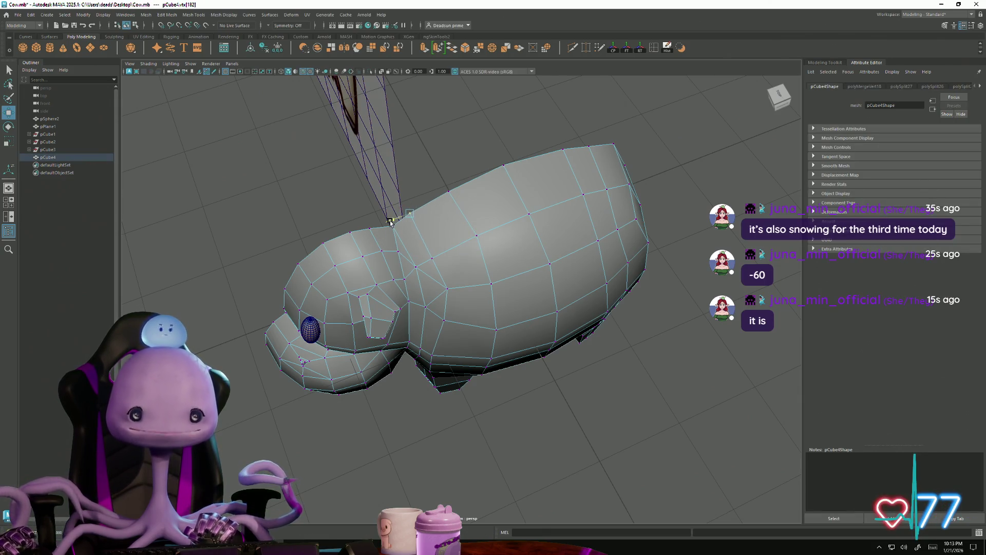
{"action": "left_click_drag", "start_coordinate": [389, 238], "coordinate": [418, 295], "text": "alt"}
{"action": "scroll", "coordinate": [406, 152], "scroll_direction": "up", "scroll_amount": 3}
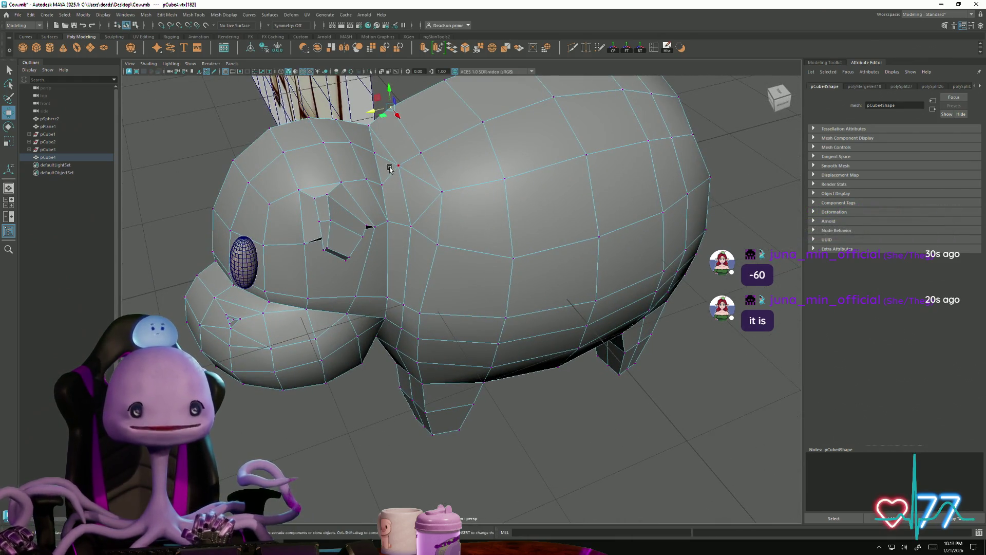
{"action": "mouse_move", "coordinate": [398, 236]}
{"action": "left_mouse_down", "text": "alt"}
{"action": "mouse_move", "coordinate": [502, 432]}
{"action": "mouse_move", "coordinate": [514, 405]}
{"action": "mouse_move", "coordinate": [476, 428]}
{"action": "left_mouse_up", "text": "alt"}
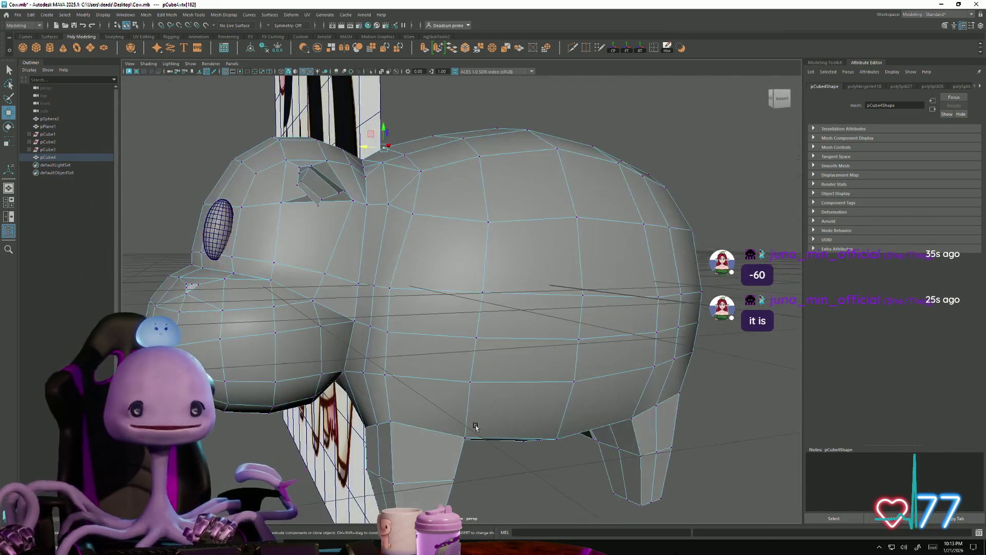
{"action": "mouse_move", "coordinate": [329, 359]}
{"action": "left_mouse_down", "text": "alt"}
{"action": "mouse_move", "coordinate": [379, 390]}
{"action": "mouse_move", "coordinate": [387, 326]}
{"action": "mouse_move", "coordinate": [397, 326]}
{"action": "left_mouse_up", "text": "alt"}
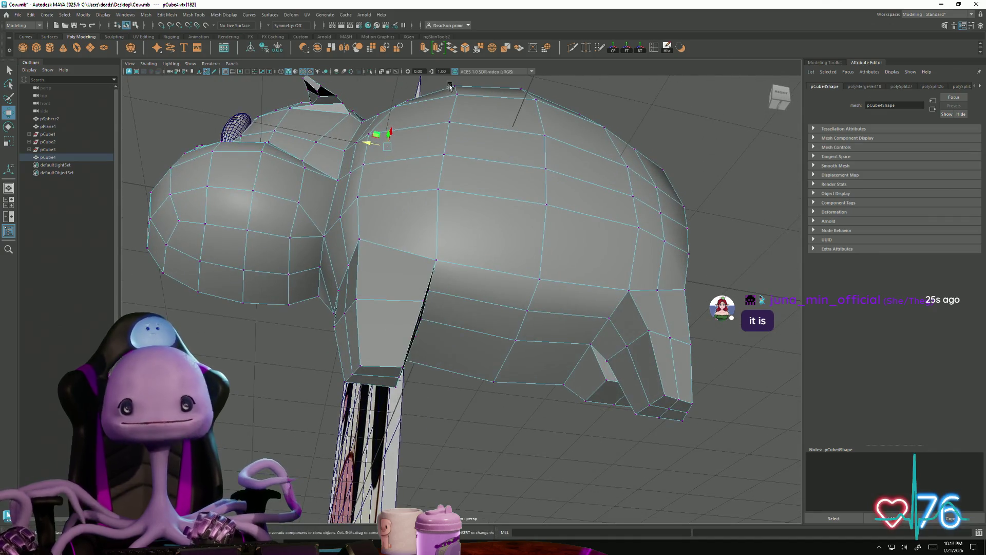
Step: Multi-Cut an edge line from the cow's back down its side, through the front leg and underneath
{"action": "left_click", "coordinate": [577, 49]}
{"action": "mouse_move", "coordinate": [514, 170]}
{"action": "left_mouse_down", "text": "alt"}
{"action": "mouse_move", "coordinate": [488, 218]}
{"action": "mouse_move", "coordinate": [433, 273]}
{"action": "left_mouse_up", "text": "alt"}
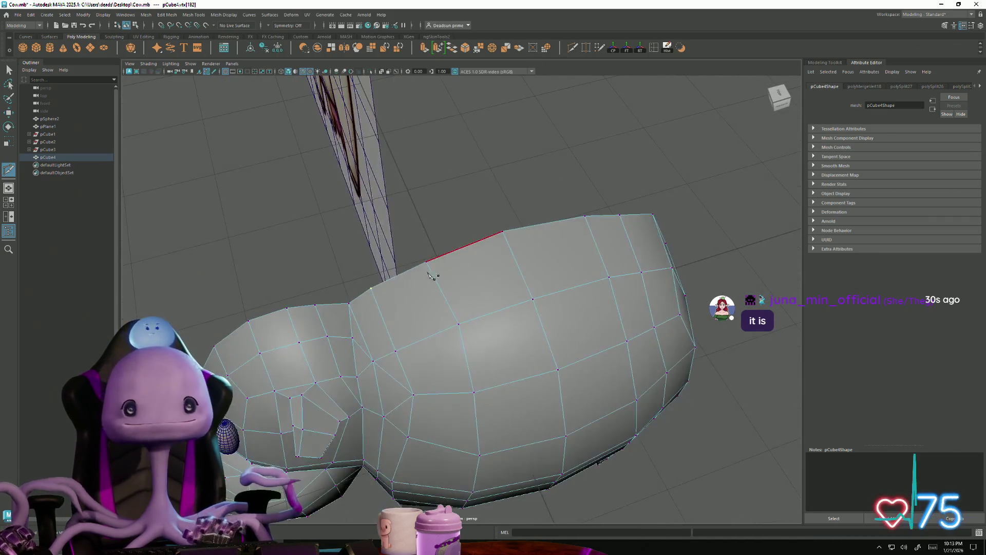
{"action": "mouse_move", "coordinate": [426, 362]}
{"action": "left_mouse_down", "text": "alt"}
{"action": "mouse_move", "coordinate": [425, 396]}
{"action": "mouse_move", "coordinate": [431, 215]}
{"action": "left_mouse_up", "text": "alt"}
{"action": "left_click", "coordinate": [433, 276]}
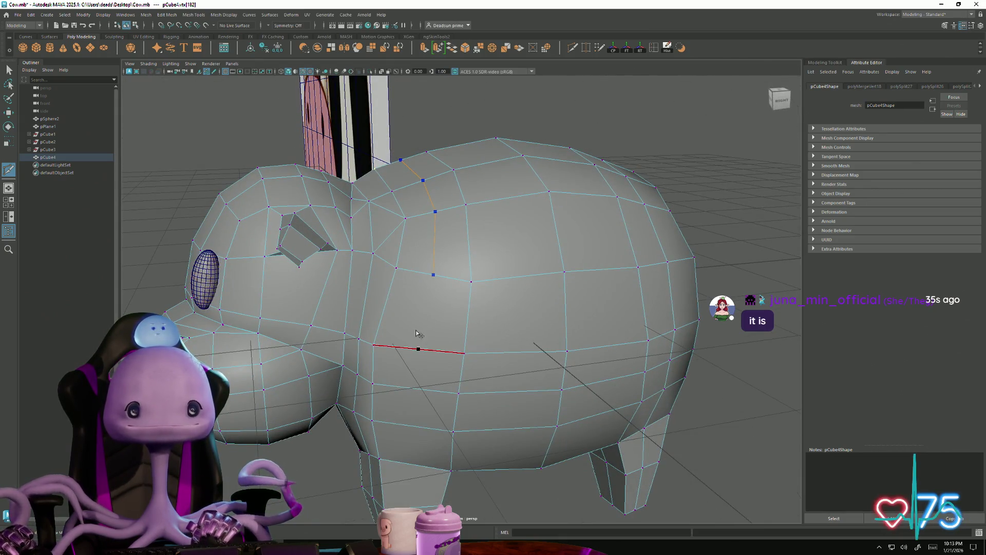
{"action": "left_click", "coordinate": [418, 349]}
{"action": "left_click_drag", "start_coordinate": [419, 349], "coordinate": [430, 249], "text": "alt"}
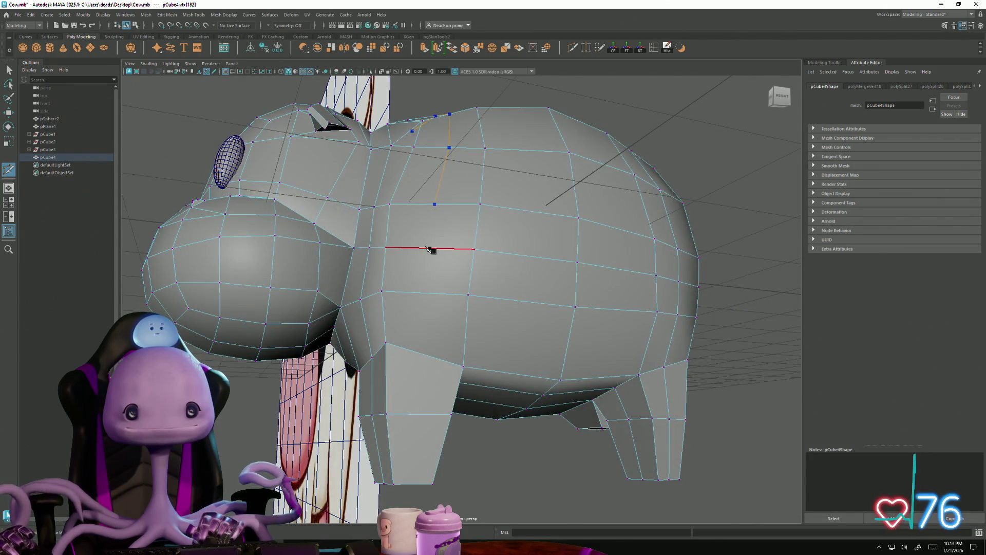
{"action": "left_click", "coordinate": [431, 353]}
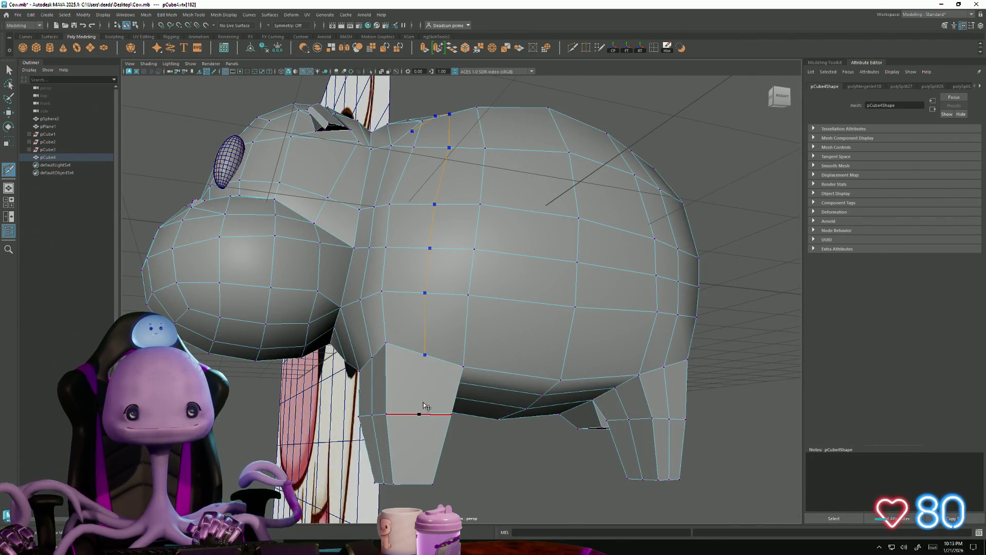
{"action": "left_click_drag", "start_coordinate": [417, 436], "coordinate": [422, 416], "text": "alt"}
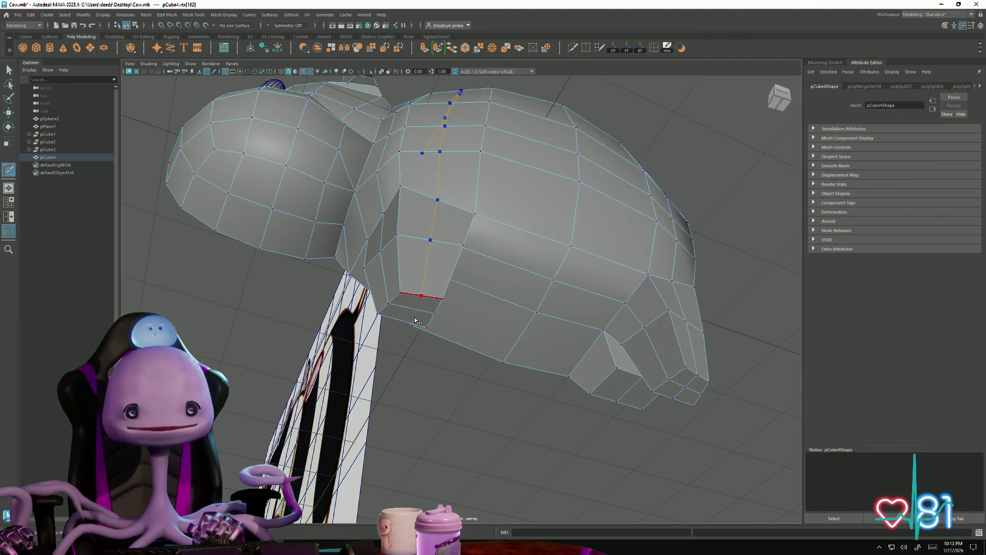
{"action": "mouse_move", "coordinate": [401, 351]}
{"action": "left_mouse_down", "text": "alt"}
{"action": "mouse_move", "coordinate": [516, 361]}
{"action": "mouse_move", "coordinate": [546, 387]}
{"action": "mouse_move", "coordinate": [729, 361]}
{"action": "mouse_move", "coordinate": [525, 370]}
{"action": "left_mouse_up", "text": "alt"}
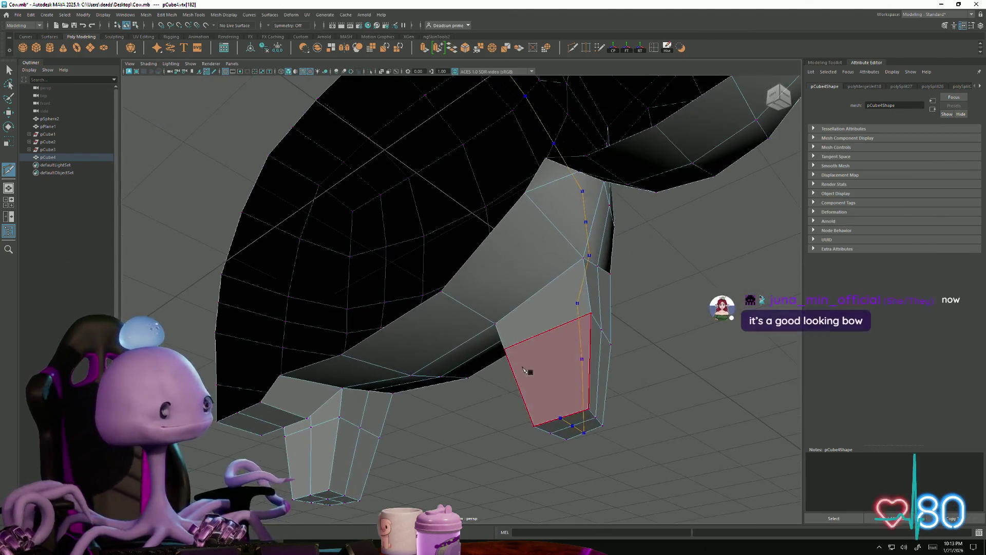
{"action": "left_click", "coordinate": [545, 332]}
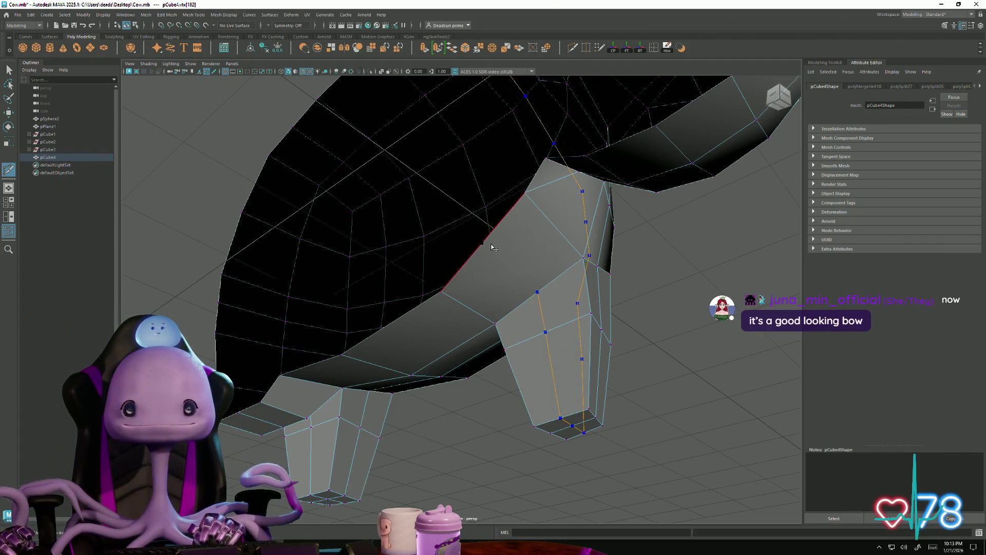
{"action": "mouse_move", "coordinate": [545, 308]}
{"action": "left_mouse_down", "text": "alt"}
{"action": "mouse_move", "coordinate": [463, 257]}
{"action": "mouse_move", "coordinate": [534, 324]}
{"action": "mouse_move", "coordinate": [452, 336]}
{"action": "mouse_move", "coordinate": [519, 367]}
{"action": "mouse_move", "coordinate": [462, 354]}
{"action": "left_mouse_up", "text": "alt"}
{"action": "key", "text": "Escape"}
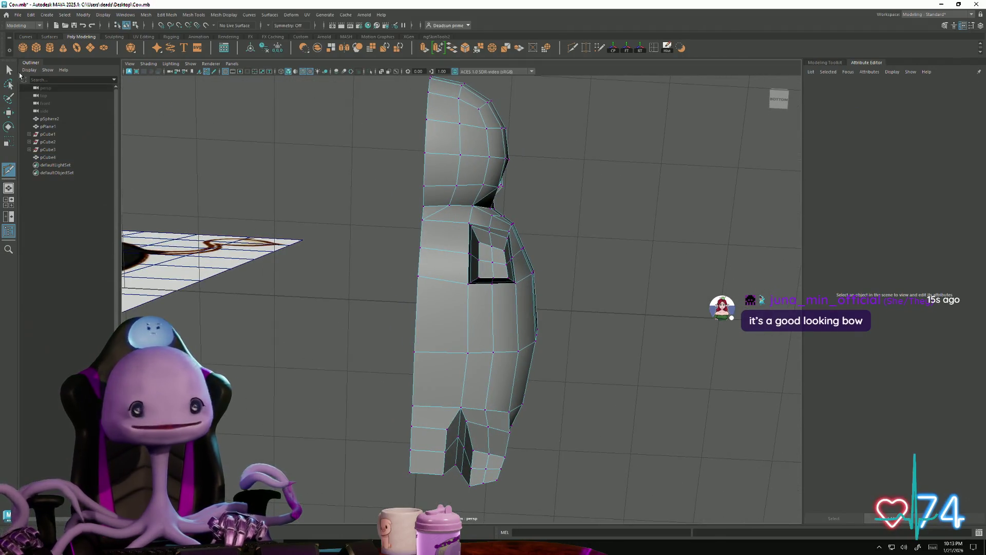
Step: In edge mode with Scale active, select the upper and lower edges beside the front-leg armpit hole
{"action": "left_click", "coordinate": [9, 69]}
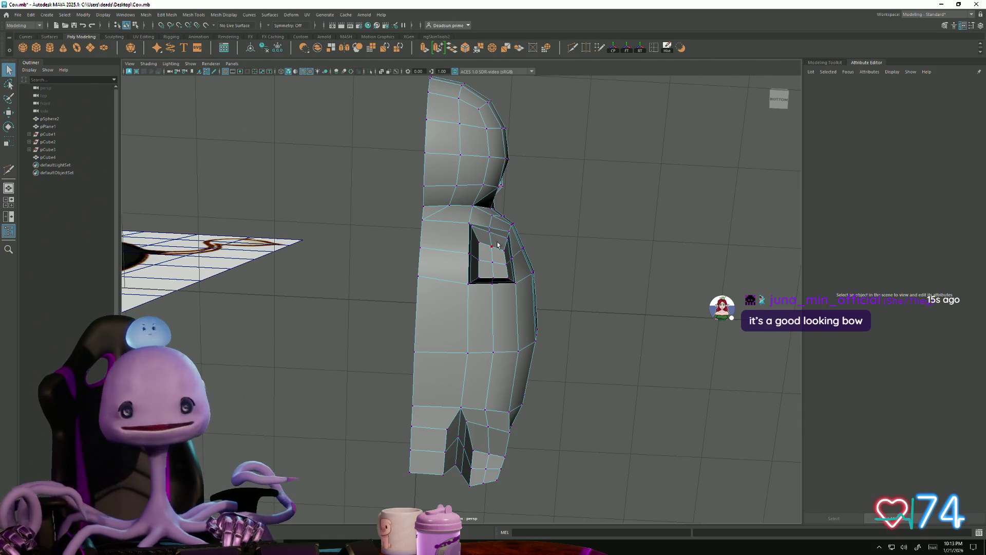
{"action": "left_click_drag", "start_coordinate": [497, 245], "coordinate": [485, 253], "text": "alt"}
{"action": "right_click_drag", "start_coordinate": [476, 216], "coordinate": [477, 195]}
{"action": "left_click", "coordinate": [495, 227]}
{"action": "key", "text": "r"}
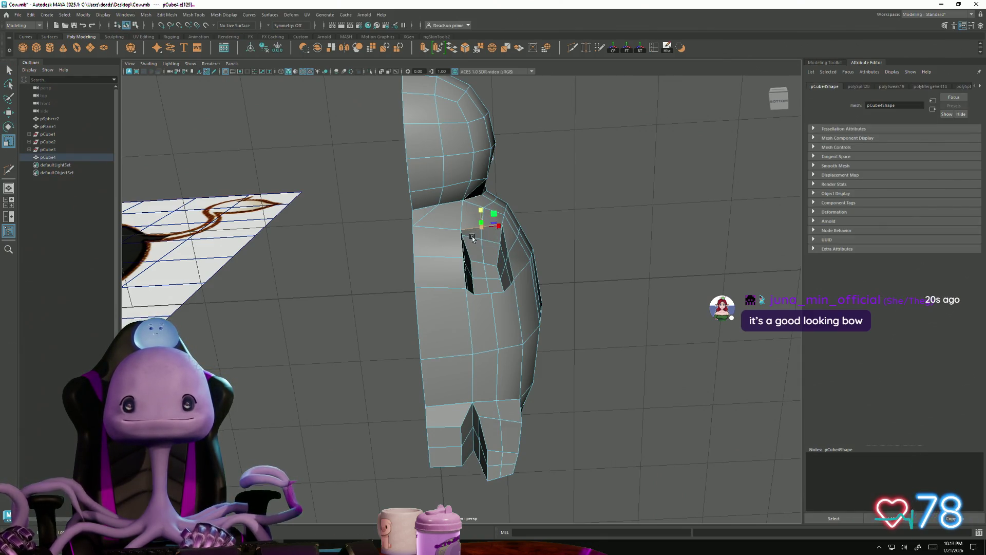
{"action": "left_click", "coordinate": [485, 220]}
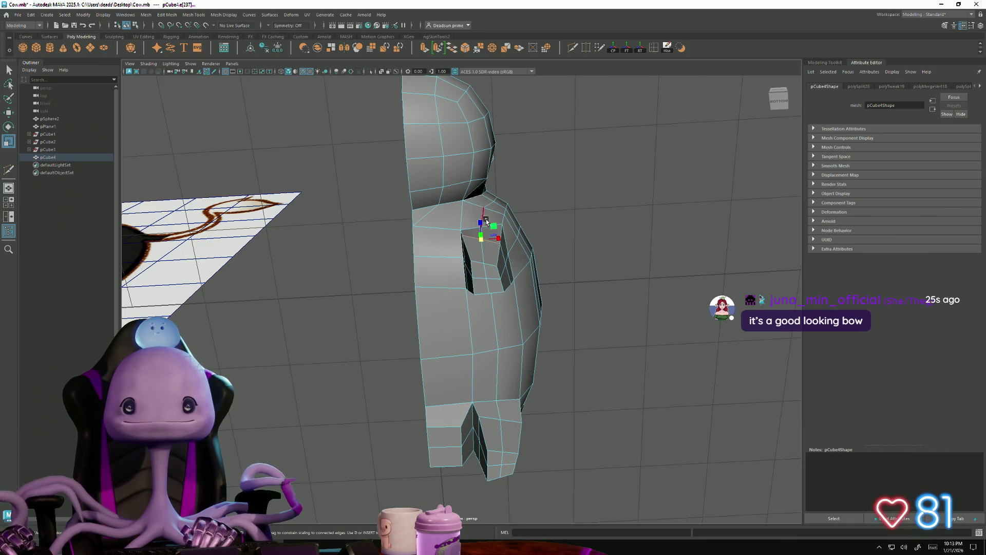
{"action": "mouse_move", "coordinate": [483, 238]}
{"action": "left_mouse_down", "text": "alt"}
{"action": "mouse_move", "coordinate": [493, 246]}
{"action": "mouse_move", "coordinate": [478, 253]}
{"action": "mouse_move", "coordinate": [518, 270]}
{"action": "mouse_move", "coordinate": [473, 260]}
{"action": "mouse_move", "coordinate": [483, 229]}
{"action": "mouse_move", "coordinate": [470, 208]}
{"action": "mouse_move", "coordinate": [465, 246]}
{"action": "mouse_move", "coordinate": [406, 307]}
{"action": "mouse_move", "coordinate": [398, 235]}
{"action": "left_mouse_up", "text": "alt"}
{"action": "key", "text": "F9"}
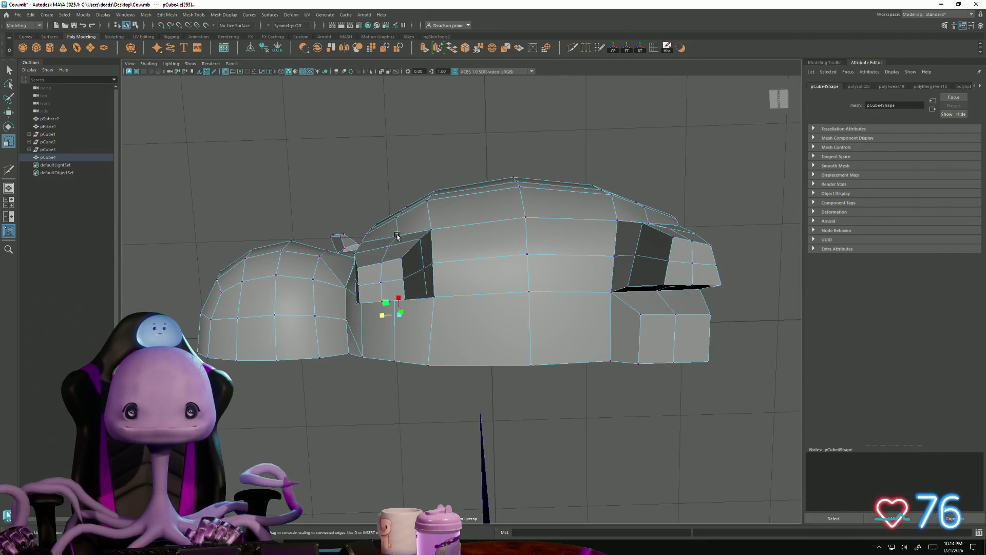
Step: Raise a vertex near the front leg and slide the opening's two edge vertices to tidy the dark face
{"action": "left_click", "coordinate": [400, 236]}
{"action": "key", "text": "w"}
{"action": "left_click_drag", "start_coordinate": [400, 218], "coordinate": [401, 205]}
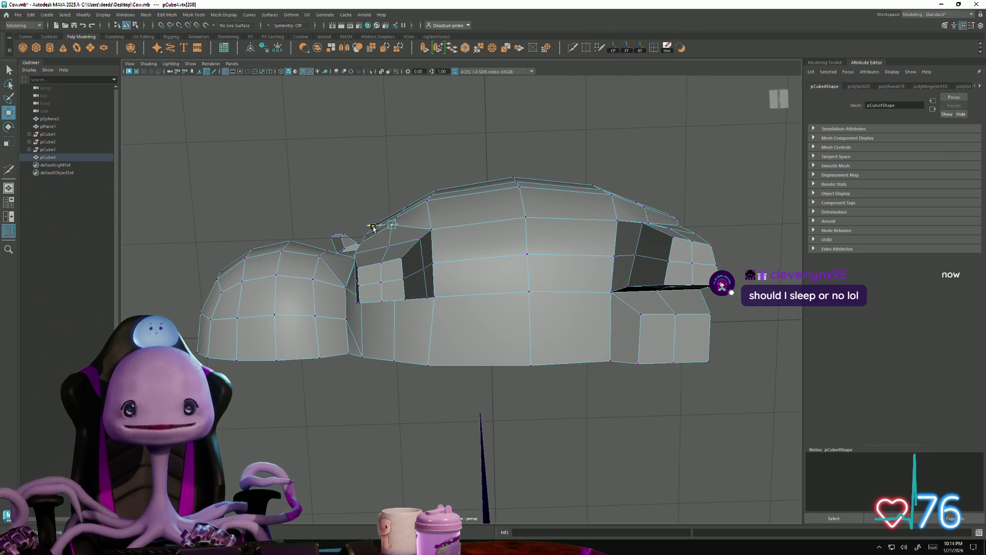
{"action": "left_click", "coordinate": [388, 223]}
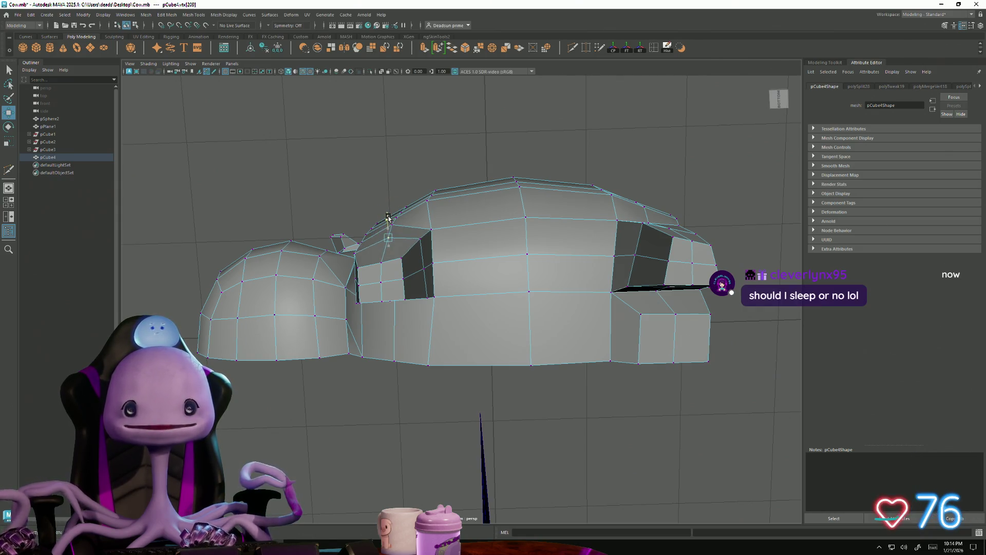
{"action": "left_click_drag", "start_coordinate": [405, 271], "coordinate": [414, 280]}
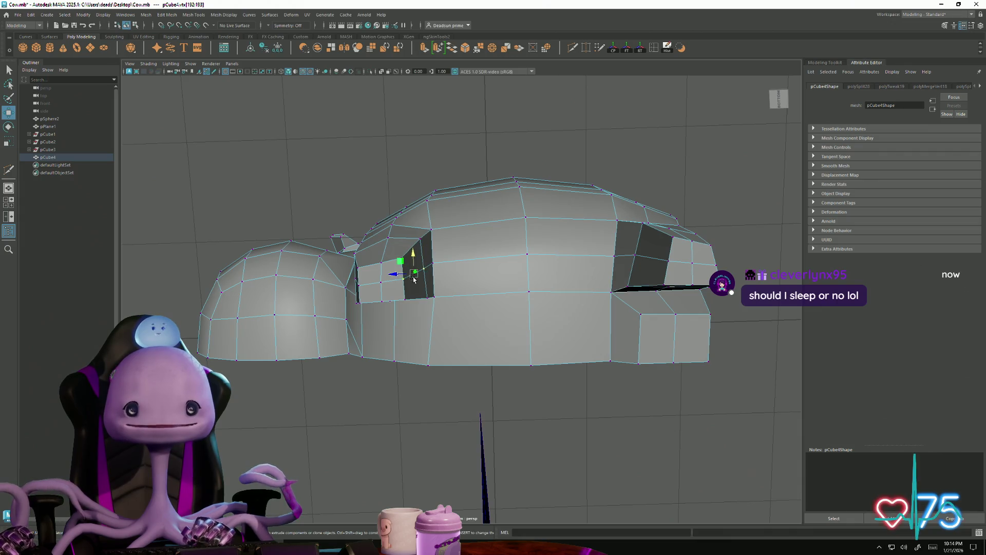
{"action": "middle_click_drag", "start_coordinate": [393, 271], "coordinate": [400, 273]}
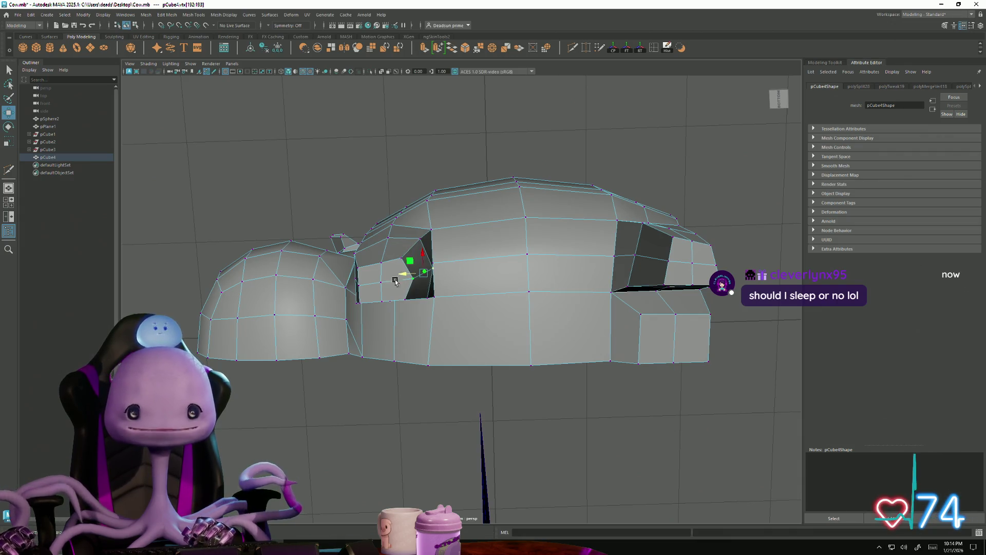
{"action": "mouse_move", "coordinate": [396, 281]}
{"action": "left_mouse_down", "text": "alt"}
{"action": "mouse_move", "coordinate": [393, 298]}
{"action": "mouse_move", "coordinate": [384, 254]}
{"action": "mouse_move", "coordinate": [382, 277]}
{"action": "mouse_move", "coordinate": [387, 268]}
{"action": "mouse_move", "coordinate": [393, 277]}
{"action": "left_mouse_up", "text": "alt"}
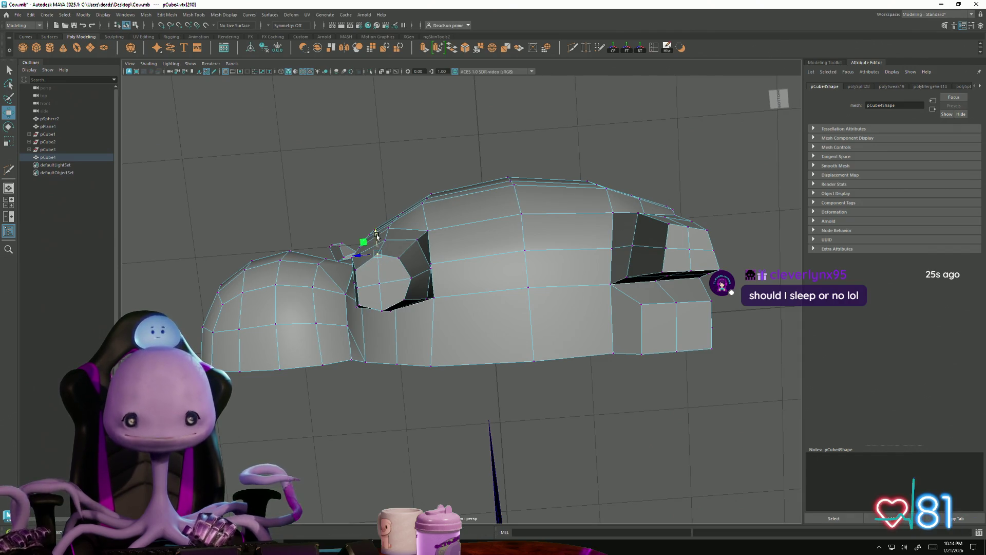
Step: Inspect the underside and select the front leg's bottom vertices and front-edge vertices
{"action": "mouse_move", "coordinate": [377, 236]}
{"action": "left_mouse_down", "text": "alt"}
{"action": "mouse_move", "coordinate": [436, 273]}
{"action": "mouse_move", "coordinate": [418, 276]}
{"action": "mouse_move", "coordinate": [415, 292]}
{"action": "mouse_move", "coordinate": [462, 315]}
{"action": "left_mouse_up", "text": "alt"}
{"action": "mouse_move", "coordinate": [425, 275]}
{"action": "left_mouse_down"}
{"action": "mouse_move", "coordinate": [411, 282]}
{"action": "mouse_move", "coordinate": [421, 286]}
{"action": "mouse_move", "coordinate": [418, 329]}
{"action": "mouse_move", "coordinate": [361, 389]}
{"action": "mouse_move", "coordinate": [431, 436]}
{"action": "left_mouse_up"}
{"action": "mouse_move", "coordinate": [430, 435]}
{"action": "left_mouse_down", "text": "alt"}
{"action": "mouse_move", "coordinate": [400, 402]}
{"action": "mouse_move", "coordinate": [388, 324]}
{"action": "left_mouse_up", "text": "alt"}
{"action": "left_click", "coordinate": [383, 322]}
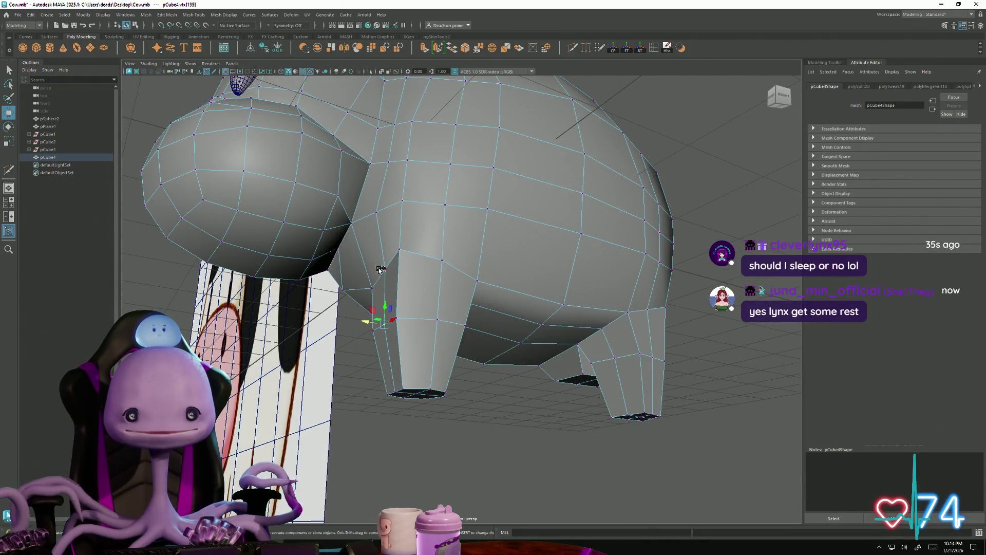
Step: Select the leg's front-edge vertices, then orbit and zoom in on the cow's rear opening
{"action": "left_click", "coordinate": [383, 269], "text": "shift"}
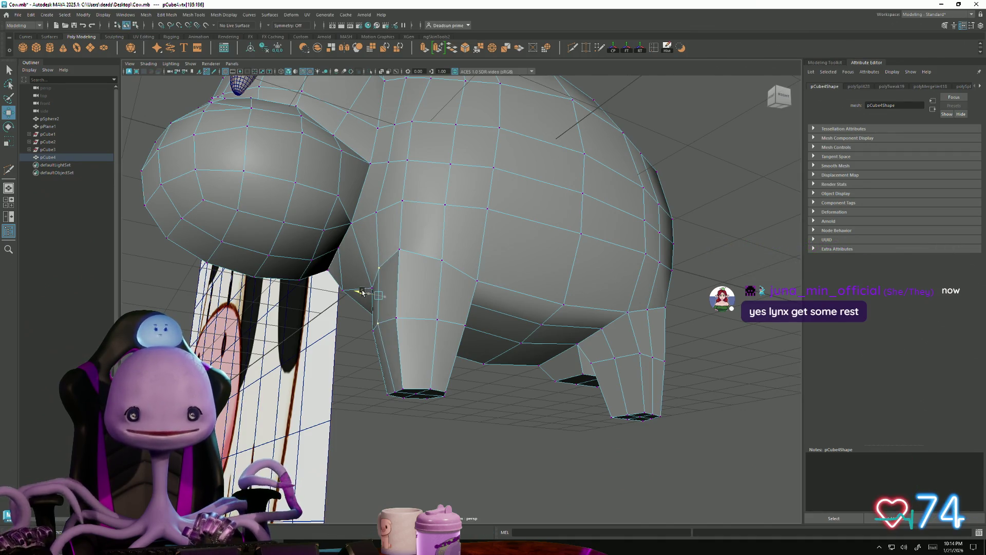
{"action": "mouse_move", "coordinate": [359, 290]}
{"action": "left_mouse_down", "text": "alt"}
{"action": "mouse_move", "coordinate": [370, 291]}
{"action": "mouse_move", "coordinate": [359, 327]}
{"action": "mouse_move", "coordinate": [390, 340]}
{"action": "mouse_move", "coordinate": [373, 343]}
{"action": "left_mouse_up", "text": "alt"}
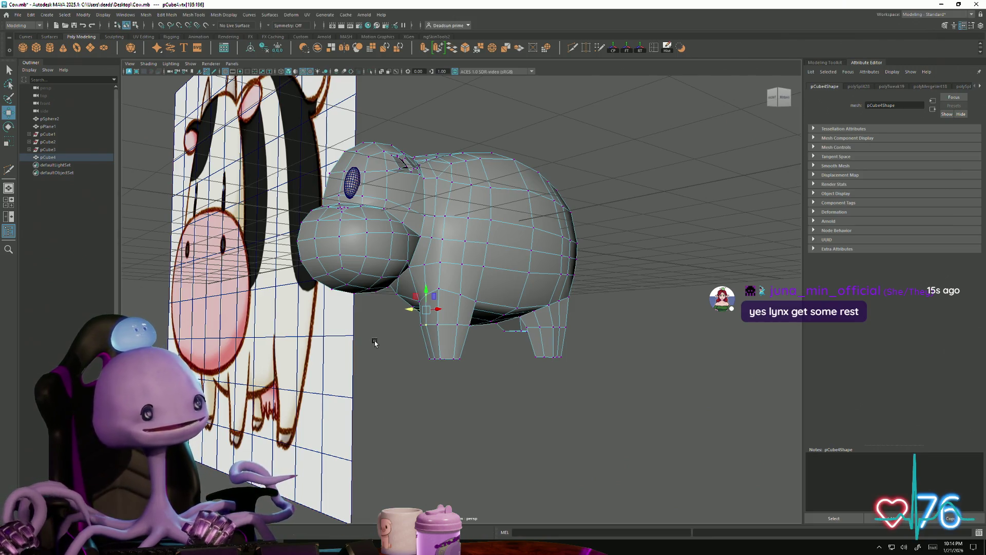
{"action": "mouse_move", "coordinate": [457, 339]}
{"action": "left_mouse_down", "text": "alt"}
{"action": "mouse_move", "coordinate": [731, 348]}
{"action": "mouse_move", "coordinate": [486, 302]}
{"action": "mouse_move", "coordinate": [470, 315]}
{"action": "mouse_move", "coordinate": [490, 359]}
{"action": "mouse_move", "coordinate": [514, 354]}
{"action": "mouse_move", "coordinate": [519, 325]}
{"action": "mouse_move", "coordinate": [495, 286]}
{"action": "mouse_move", "coordinate": [502, 304]}
{"action": "mouse_move", "coordinate": [422, 334]}
{"action": "mouse_move", "coordinate": [426, 350]}
{"action": "mouse_move", "coordinate": [405, 283]}
{"action": "left_mouse_up", "text": "alt"}
{"action": "scroll", "coordinate": [406, 282], "scroll_direction": "up", "scroll_amount": 10}
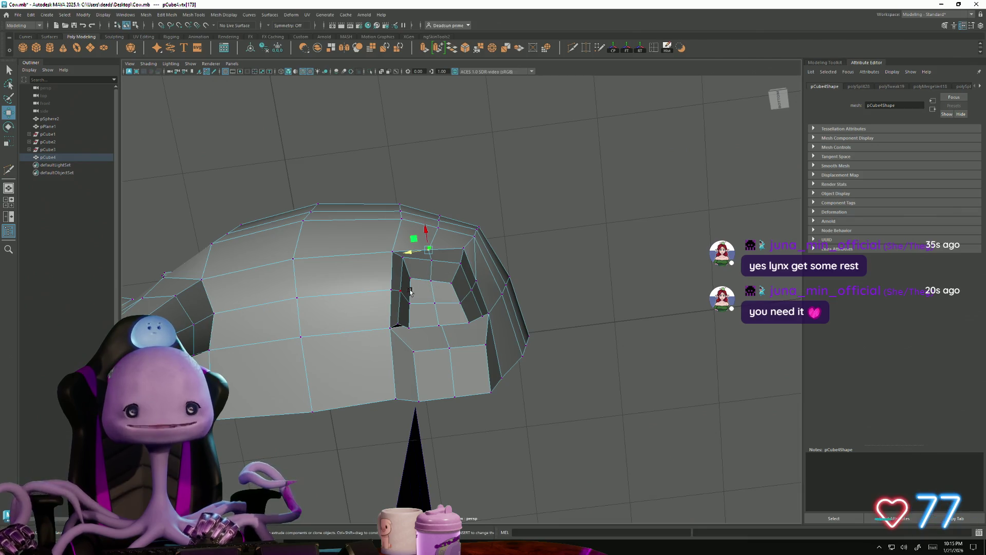
Step: Select faces and edges in the rear opening, undo a bad scale, and shrink a rim edge toward its centre
{"action": "right_click_drag", "start_coordinate": [410, 291], "coordinate": [408, 308]}
{"action": "left_click", "coordinate": [404, 306]}
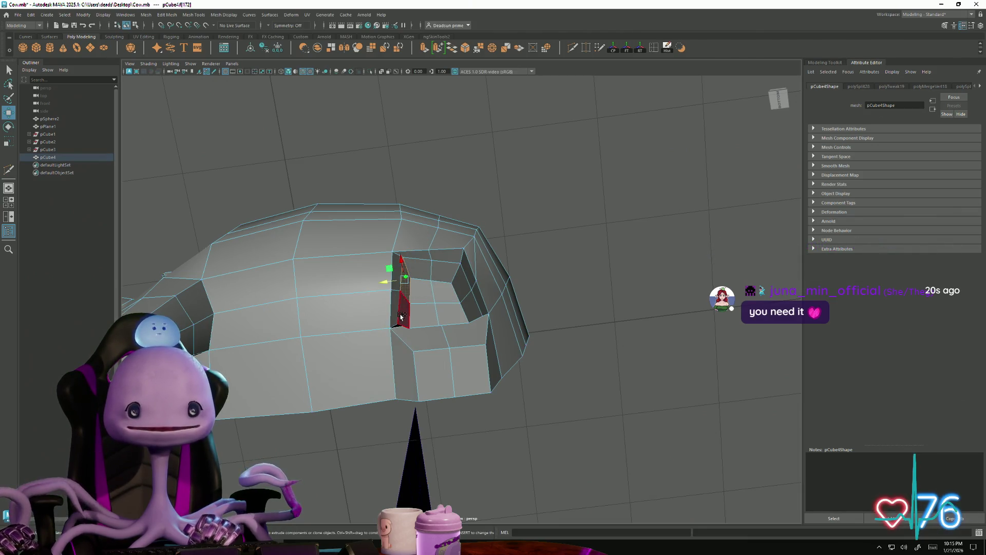
{"action": "key", "text": "r"}
{"action": "left_click", "coordinate": [407, 297]}
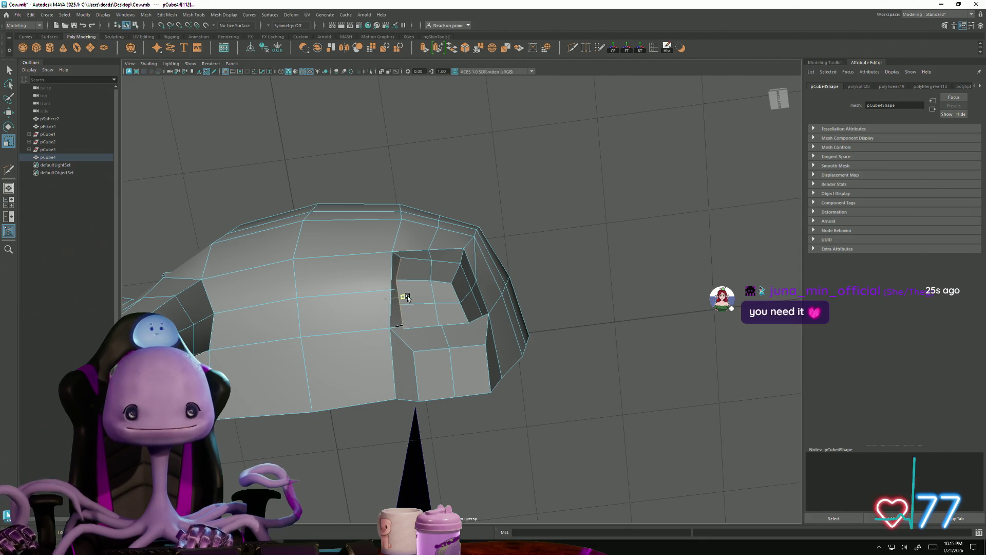
{"action": "key", "text": "ctrl+z"}
{"action": "right_click_drag", "start_coordinate": [411, 291], "coordinate": [408, 272]}
{"action": "left_click", "coordinate": [411, 291]}
{"action": "left_click", "coordinate": [410, 316]}
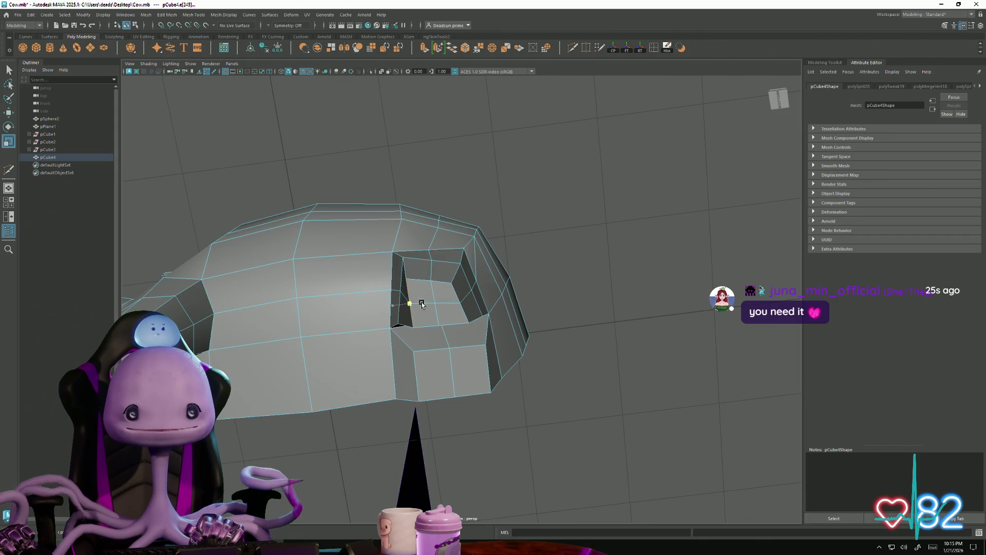
{"action": "mouse_move", "coordinate": [422, 304]}
{"action": "left_mouse_down", "text": "alt"}
{"action": "mouse_move", "coordinate": [414, 294]}
{"action": "mouse_move", "coordinate": [432, 283]}
{"action": "left_mouse_up", "text": "alt"}
{"action": "left_click", "coordinate": [431, 283]}
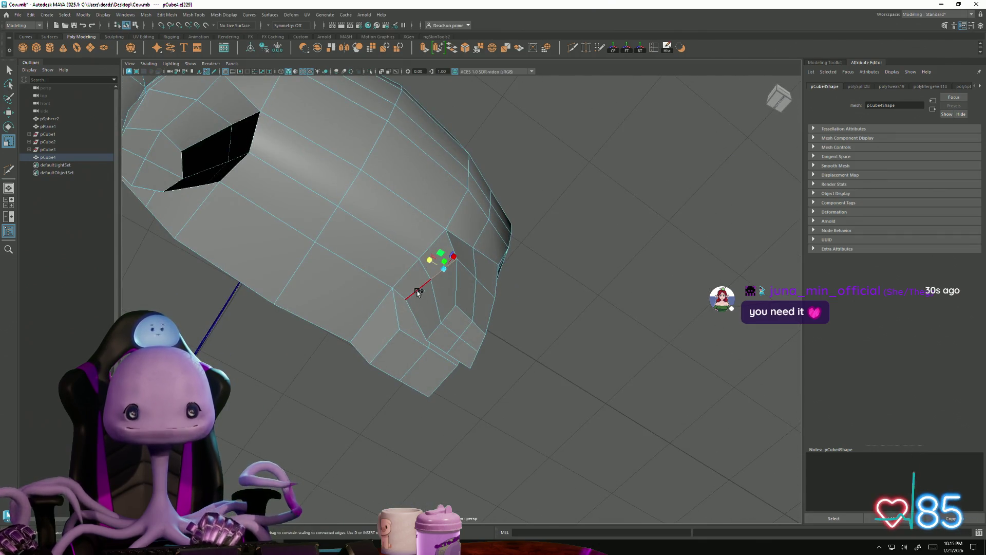
{"action": "mouse_move", "coordinate": [419, 293]}
{"action": "middle_mouse_down"}
{"action": "mouse_move", "coordinate": [426, 270]}
{"action": "mouse_move", "coordinate": [424, 279]}
{"action": "middle_mouse_up"}
Step: Select the higher and adjacent rim edges of the opening and reposition them with the Move tool
{"action": "mouse_move", "coordinate": [446, 282]}
{"action": "left_mouse_down", "text": "alt"}
{"action": "mouse_move", "coordinate": [458, 265]}
{"action": "mouse_move", "coordinate": [439, 239]}
{"action": "left_mouse_up", "text": "alt"}
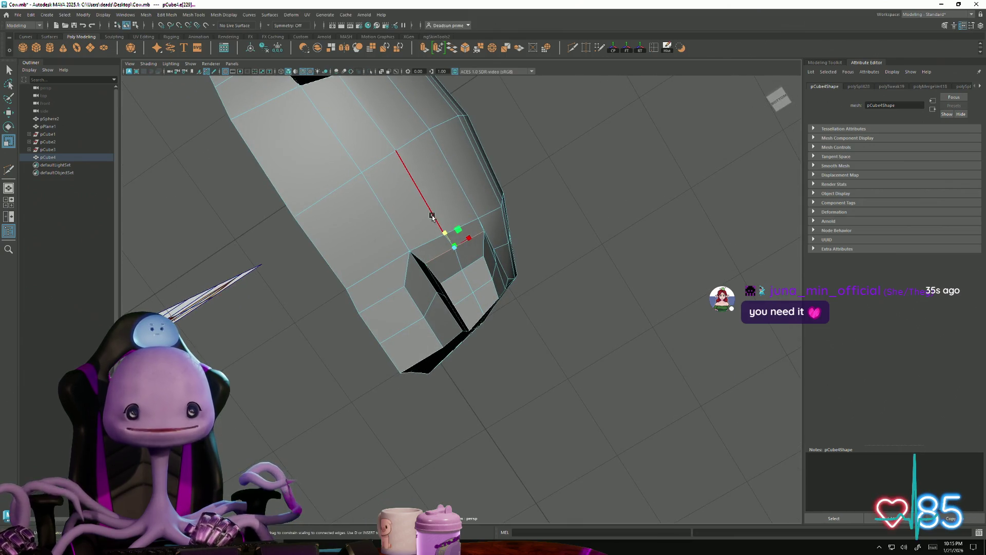
{"action": "left_click", "coordinate": [448, 240]}
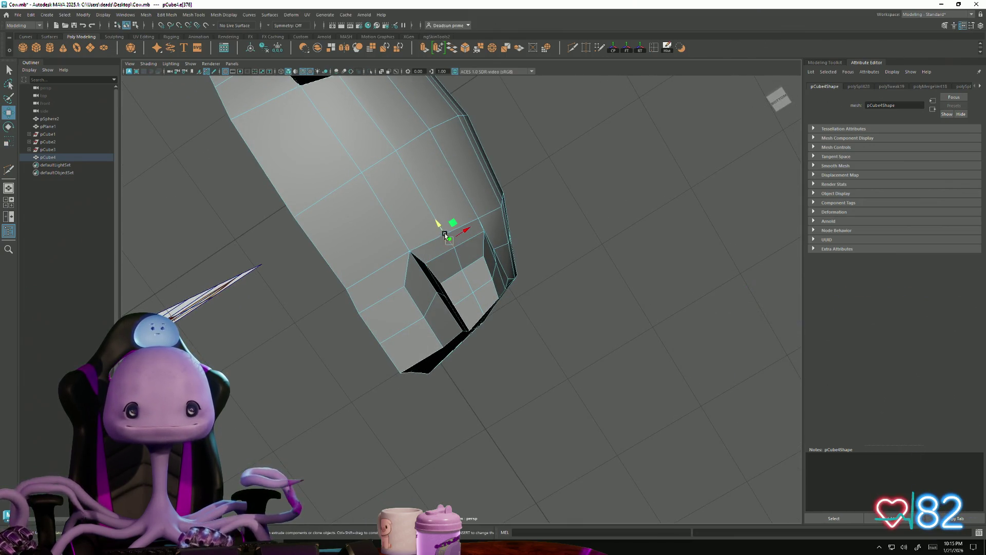
{"action": "key", "text": "w"}
{"action": "left_click", "coordinate": [434, 222]}
{"action": "left_click_drag", "start_coordinate": [440, 236], "coordinate": [484, 291], "text": "alt"}
{"action": "left_click", "coordinate": [469, 287]}
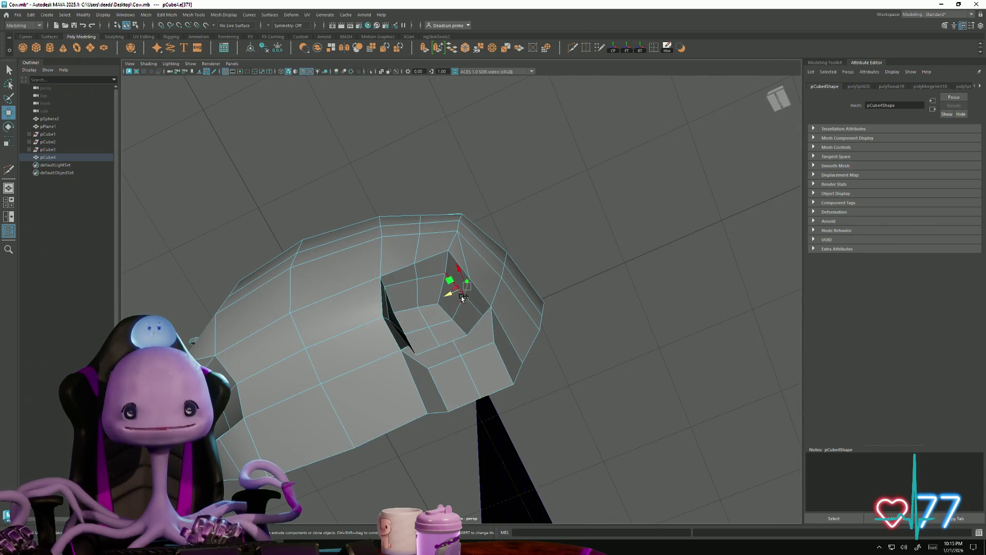
{"action": "left_click", "coordinate": [449, 311], "text": "shift"}
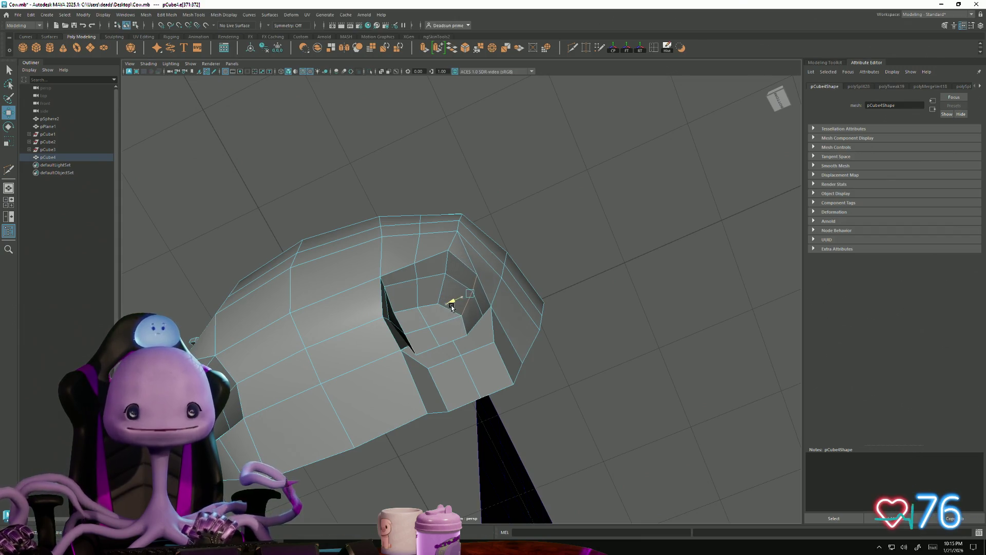
{"action": "mouse_move", "coordinate": [449, 311]}
{"action": "left_mouse_down", "text": "alt"}
{"action": "mouse_move", "coordinate": [426, 293]}
{"action": "mouse_move", "coordinate": [436, 325]}
{"action": "mouse_move", "coordinate": [465, 331]}
{"action": "mouse_move", "coordinate": [492, 311]}
{"action": "mouse_move", "coordinate": [497, 277]}
{"action": "mouse_move", "coordinate": [488, 257]}
{"action": "mouse_move", "coordinate": [428, 263]}
{"action": "mouse_move", "coordinate": [413, 305]}
{"action": "mouse_move", "coordinate": [426, 247]}
{"action": "left_mouse_up", "text": "alt"}
{"action": "left_click", "coordinate": [443, 293]}
{"action": "left_click", "coordinate": [403, 271]}
{"action": "right_click_drag", "start_coordinate": [426, 247], "coordinate": [449, 233]}
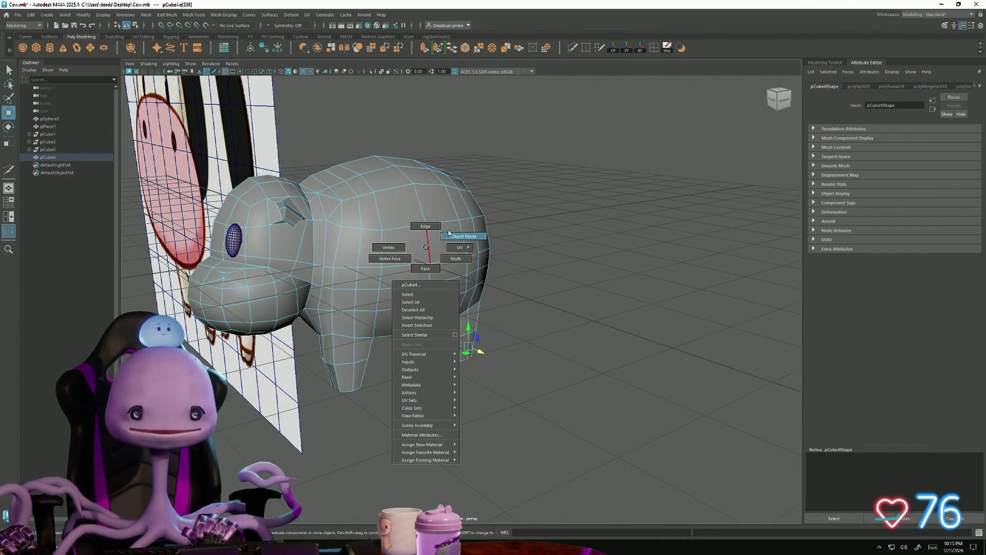
Step: Return to object mode, deselect the cow, and zoom out to show it beside the reference plane
{"action": "left_click", "coordinate": [225, 319]}
{"action": "scroll", "coordinate": [224, 319], "scroll_direction": "down", "scroll_amount": 5}
{"action": "mouse_move", "coordinate": [224, 320]}
{"action": "left_mouse_down", "text": "alt"}
{"action": "mouse_move", "coordinate": [267, 341]}
{"action": "mouse_move", "coordinate": [227, 335]}
{"action": "mouse_move", "coordinate": [253, 266]}
{"action": "mouse_move", "coordinate": [377, 329]}
{"action": "mouse_move", "coordinate": [394, 324]}
{"action": "mouse_move", "coordinate": [284, 348]}
{"action": "left_mouse_up", "text": "alt"}
{"action": "scroll", "coordinate": [394, 324], "scroll_direction": "down", "scroll_amount": 5}
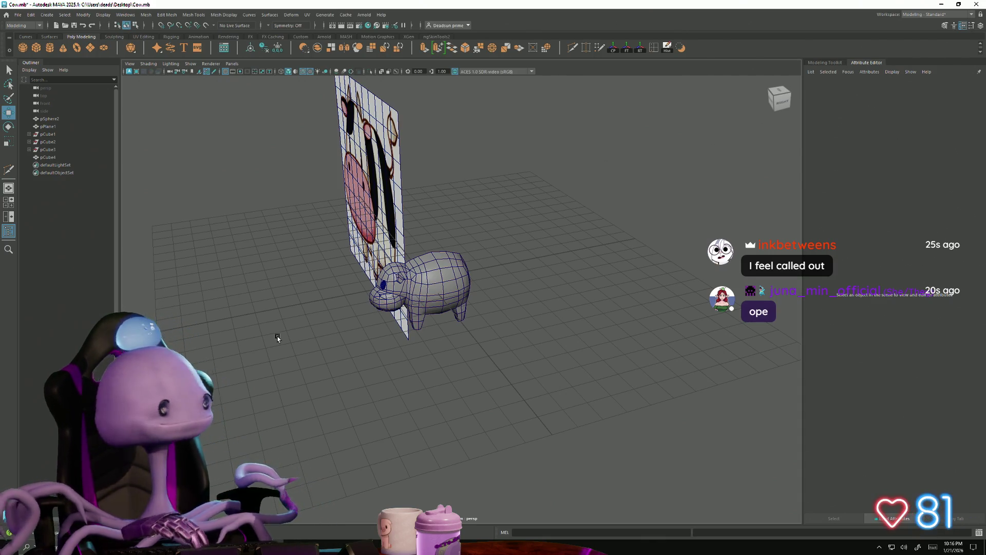
Step: Switch to face mode, select a face on the cow's back, and zoom in close on it
{"action": "mouse_move", "coordinate": [299, 220]}
{"action": "left_mouse_down", "text": "alt"}
{"action": "mouse_move", "coordinate": [304, 234]}
{"action": "mouse_move", "coordinate": [282, 273]}
{"action": "mouse_move", "coordinate": [535, 280]}
{"action": "mouse_move", "coordinate": [432, 312]}
{"action": "mouse_move", "coordinate": [508, 344]}
{"action": "mouse_move", "coordinate": [536, 374]}
{"action": "left_mouse_up", "text": "alt"}
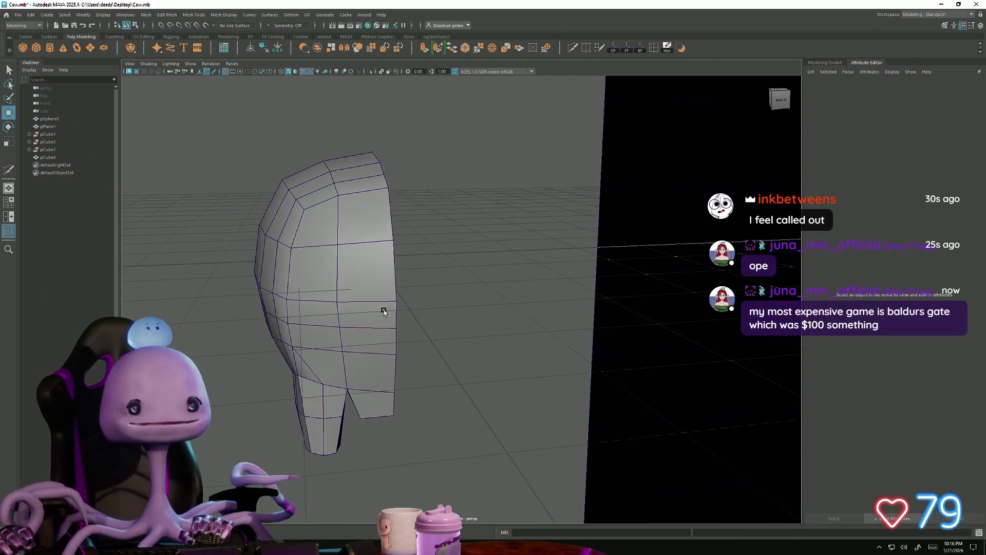
{"action": "left_click_drag", "start_coordinate": [384, 312], "coordinate": [396, 242], "text": "alt"}
{"action": "right_click_drag", "start_coordinate": [379, 223], "coordinate": [381, 240]}
{"action": "left_click", "coordinate": [397, 216]}
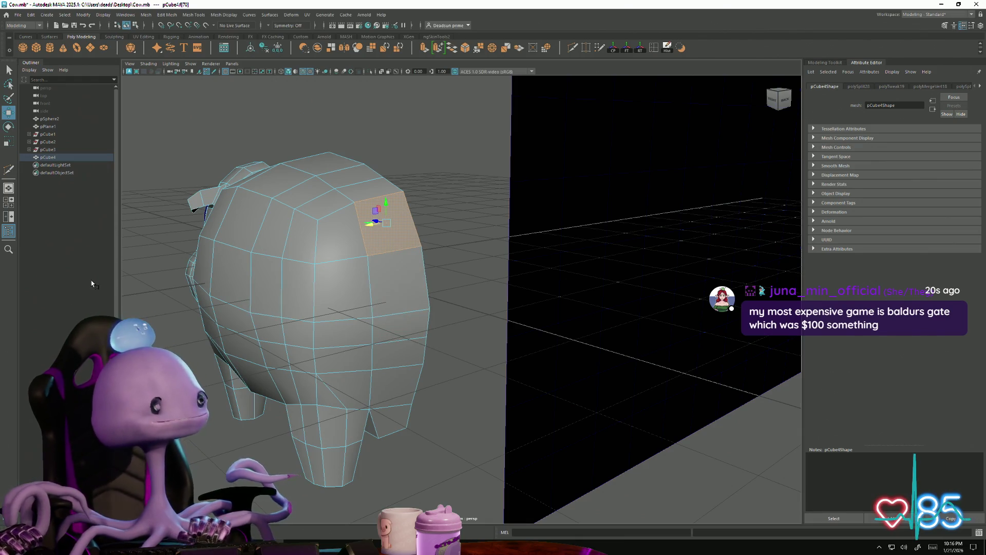
{"action": "mouse_move", "coordinate": [267, 288]}
{"action": "left_mouse_down", "text": "alt"}
{"action": "mouse_move", "coordinate": [310, 290]}
{"action": "mouse_move", "coordinate": [326, 246]}
{"action": "mouse_move", "coordinate": [284, 288]}
{"action": "mouse_move", "coordinate": [215, 298]}
{"action": "mouse_move", "coordinate": [179, 289]}
{"action": "mouse_move", "coordinate": [190, 273]}
{"action": "mouse_move", "coordinate": [165, 288]}
{"action": "mouse_move", "coordinate": [231, 267]}
{"action": "mouse_move", "coordinate": [203, 326]}
{"action": "left_mouse_up", "text": "alt"}
{"action": "scroll", "coordinate": [310, 290], "scroll_direction": "down", "scroll_amount": 5}
{"action": "right_click_drag", "start_coordinate": [203, 326], "coordinate": [456, 370], "text": "alt"}
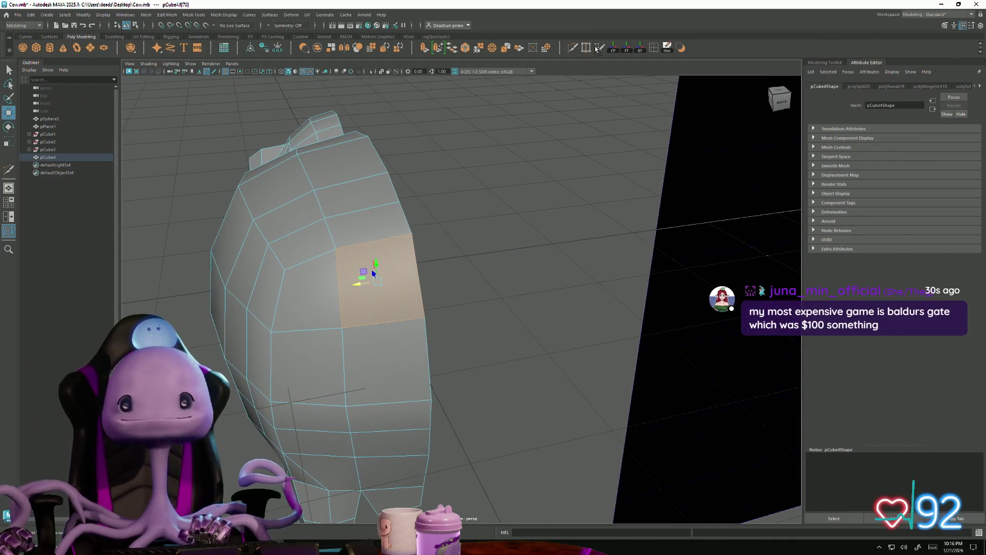
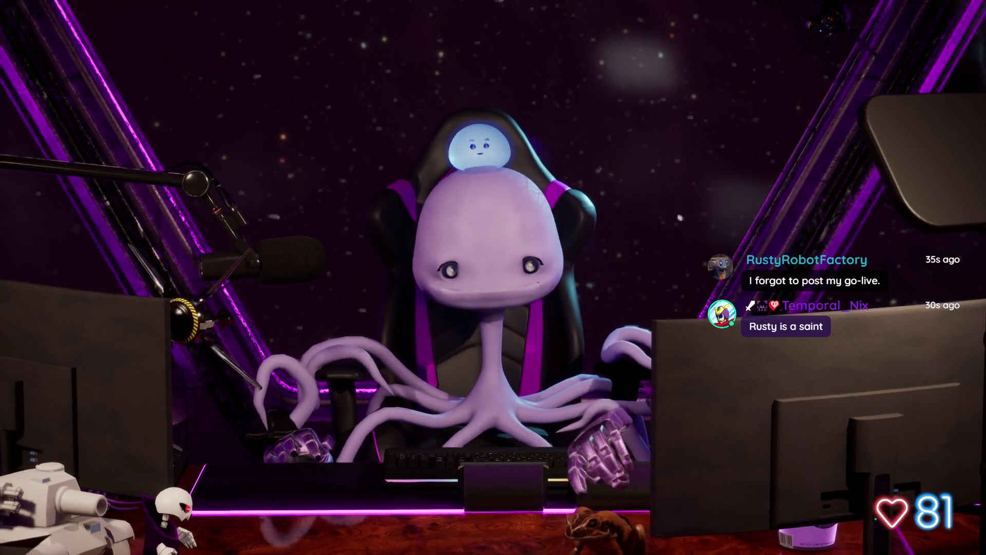
Step: Back in Maya, view the cow from above, behind, close on its rear legs, front and side
{"action": "key", "text": "alt+Tab"}
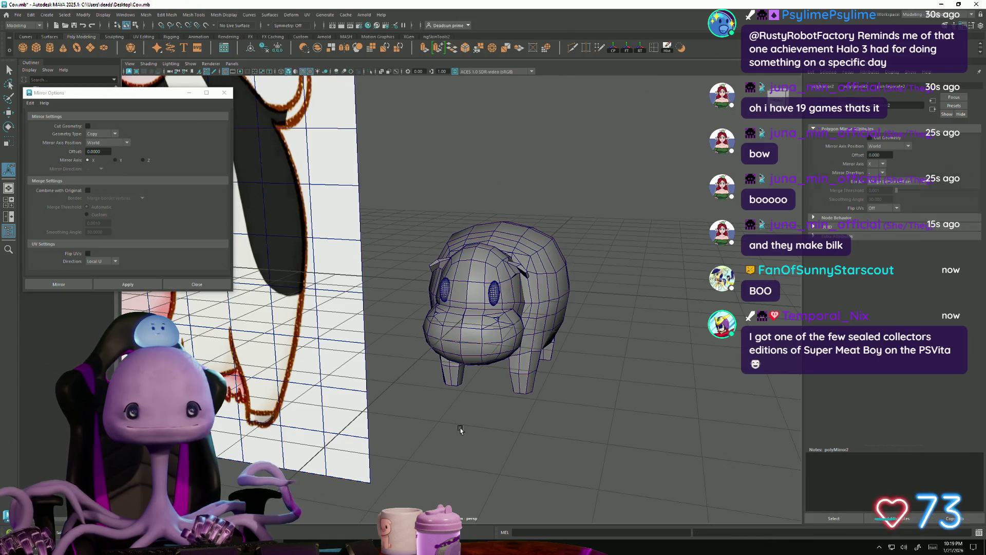
{"action": "mouse_move", "coordinate": [445, 436]}
{"action": "left_mouse_down", "text": "alt"}
{"action": "mouse_move", "coordinate": [584, 438]}
{"action": "mouse_move", "coordinate": [384, 425]}
{"action": "mouse_move", "coordinate": [321, 391]}
{"action": "mouse_move", "coordinate": [445, 383]}
{"action": "mouse_move", "coordinate": [419, 388]}
{"action": "mouse_move", "coordinate": [431, 335]}
{"action": "mouse_move", "coordinate": [419, 333]}
{"action": "left_mouse_up", "text": "alt"}
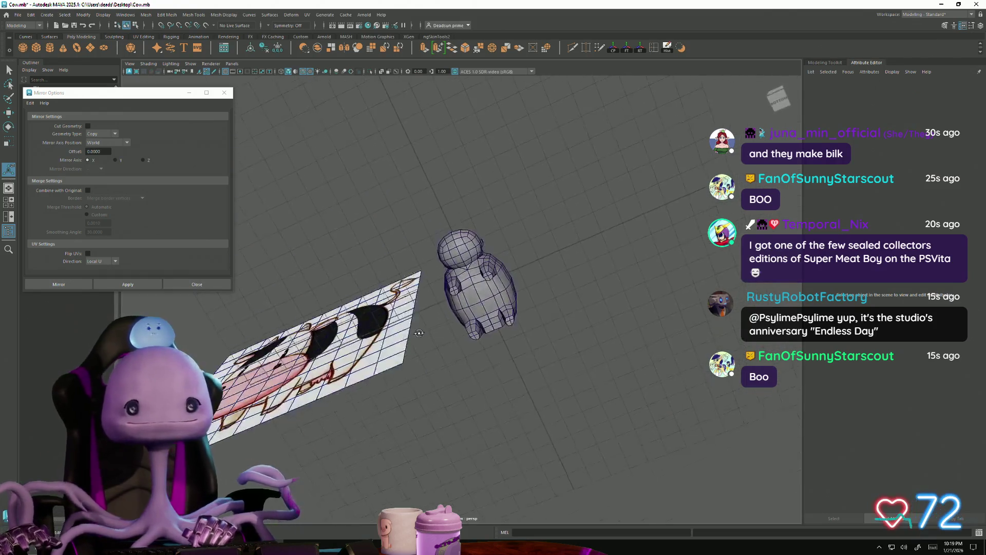
{"action": "left_click_drag", "start_coordinate": [388, 374], "coordinate": [297, 386], "text": "alt"}
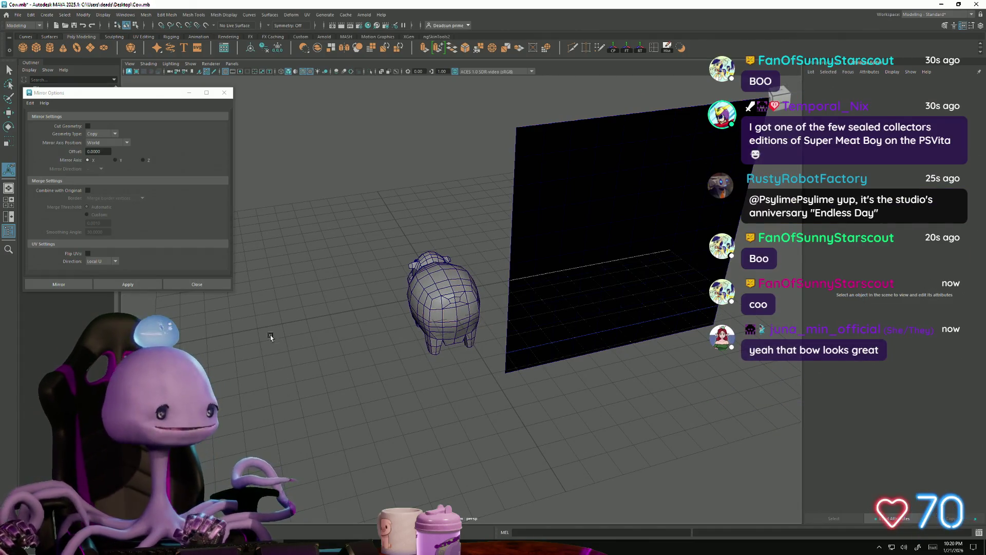
{"action": "scroll", "coordinate": [387, 362], "scroll_direction": "up", "scroll_amount": 10}
{"action": "left_click_drag", "start_coordinate": [426, 367], "coordinate": [466, 371], "text": "alt"}
{"action": "scroll", "coordinate": [466, 371], "scroll_direction": "down", "scroll_amount": 10}
{"action": "mouse_move", "coordinate": [493, 405]}
{"action": "left_mouse_down", "text": "alt"}
{"action": "mouse_move", "coordinate": [549, 392]}
{"action": "mouse_move", "coordinate": [514, 390]}
{"action": "mouse_move", "coordinate": [463, 411]}
{"action": "mouse_move", "coordinate": [451, 372]}
{"action": "mouse_move", "coordinate": [478, 366]}
{"action": "mouse_move", "coordinate": [423, 360]}
{"action": "mouse_move", "coordinate": [449, 342]}
{"action": "mouse_move", "coordinate": [437, 359]}
{"action": "left_mouse_up", "text": "alt"}
{"action": "scroll", "coordinate": [549, 392], "scroll_direction": "down", "scroll_amount": 8}
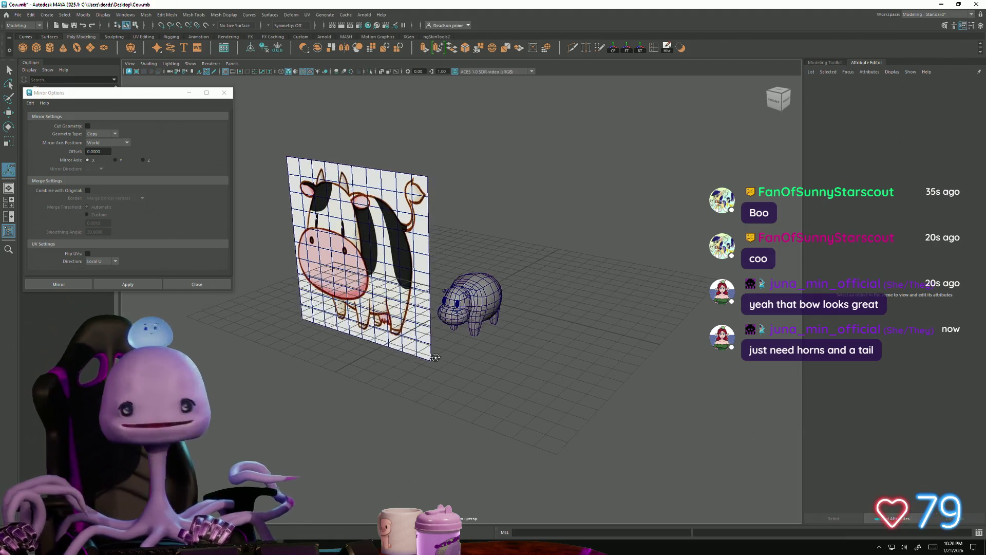
{"action": "scroll", "coordinate": [543, 409], "scroll_direction": "up", "scroll_amount": 5}
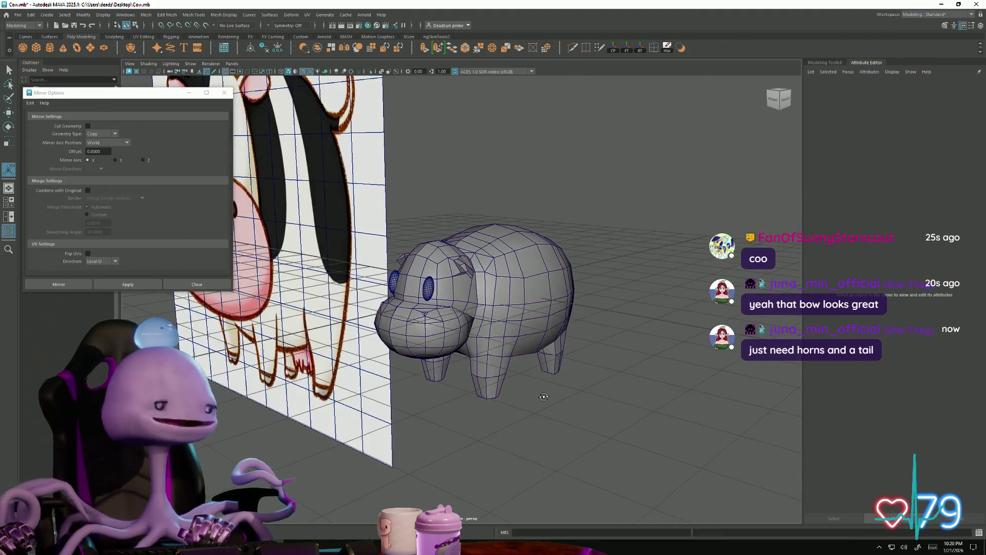
{"action": "mouse_move", "coordinate": [544, 397]}
{"action": "left_mouse_down", "text": "alt"}
{"action": "mouse_move", "coordinate": [508, 401]}
{"action": "mouse_move", "coordinate": [479, 379]}
{"action": "mouse_move", "coordinate": [487, 385]}
{"action": "mouse_move", "coordinate": [462, 409]}
{"action": "mouse_move", "coordinate": [476, 378]}
{"action": "mouse_move", "coordinate": [533, 401]}
{"action": "left_mouse_up", "text": "alt"}
Step: Select the cow mesh instead of the reference plane and pick the face under one leg
{"action": "left_click", "coordinate": [500, 426]}
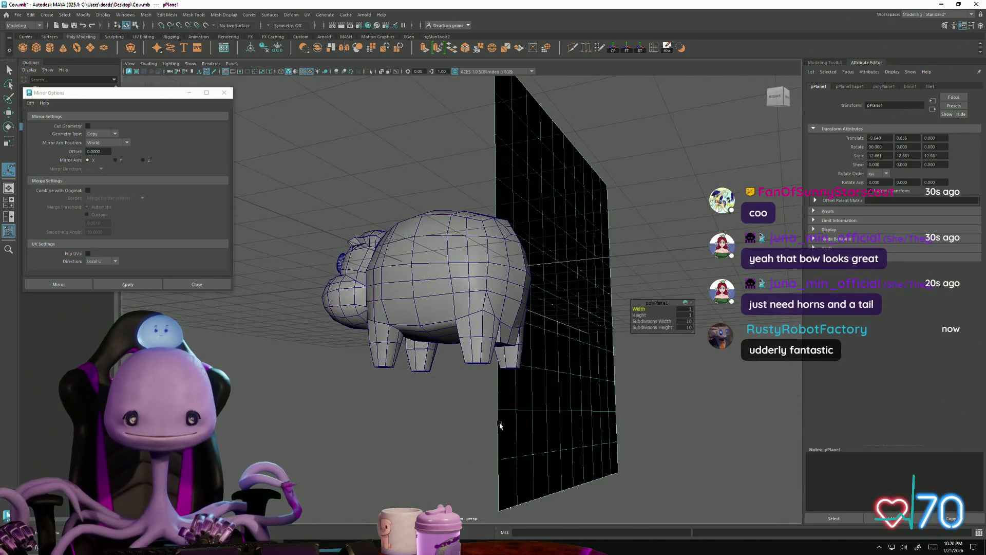
{"action": "left_click", "coordinate": [463, 307]}
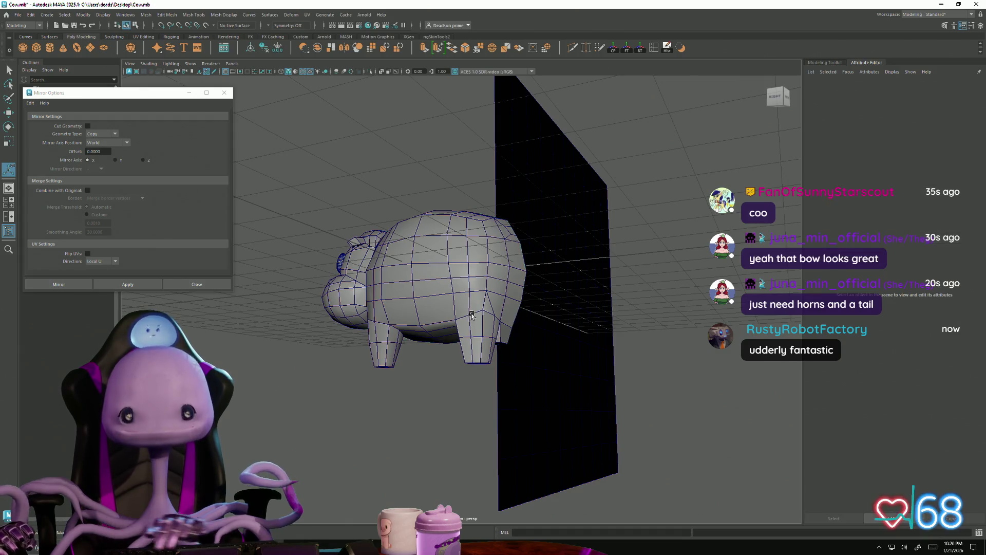
{"action": "mouse_move", "coordinate": [468, 357]}
{"action": "right_mouse_down"}
{"action": "mouse_move", "coordinate": [470, 373]}
{"action": "mouse_move", "coordinate": [470, 356]}
{"action": "right_mouse_up"}
{"action": "mouse_move", "coordinate": [469, 356]}
{"action": "left_mouse_down", "text": "alt"}
{"action": "mouse_move", "coordinate": [493, 391]}
{"action": "mouse_move", "coordinate": [536, 389]}
{"action": "left_mouse_up", "text": "alt"}
{"action": "scroll", "coordinate": [494, 390], "scroll_direction": "up", "scroll_amount": 6}
{"action": "left_click", "coordinate": [484, 396]}
Step: Nudge the leg's bottom face, extrude it as an inset, then extrude the larger right quad
{"action": "scroll", "coordinate": [565, 397], "scroll_direction": "up", "scroll_amount": 5}
{"action": "scroll", "coordinate": [489, 387], "scroll_direction": "down", "scroll_amount": 3}
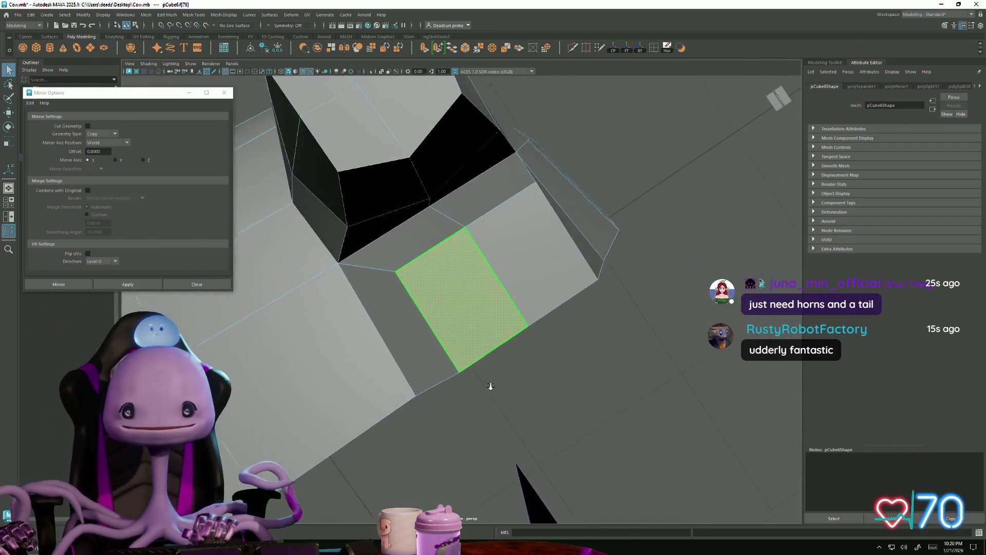
{"action": "key", "text": "w"}
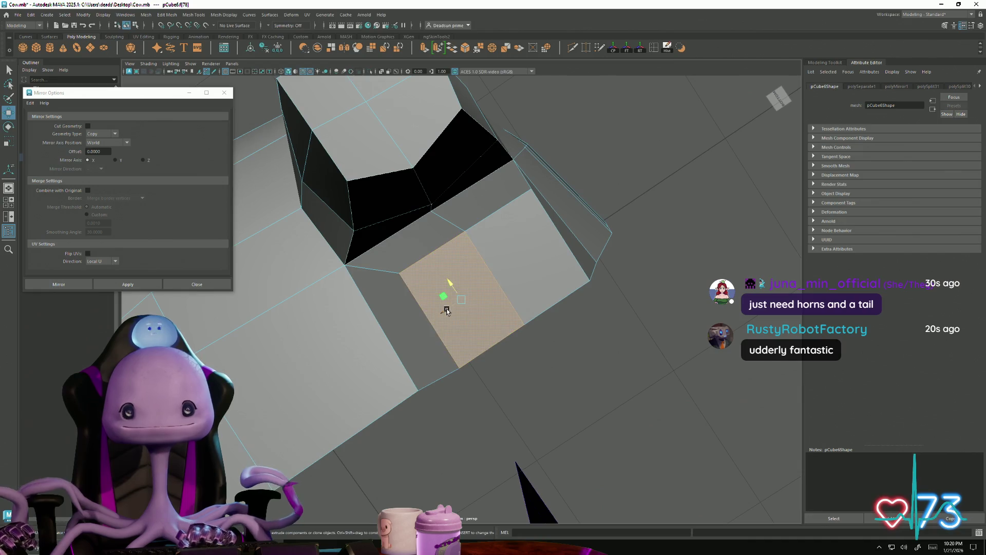
{"action": "mouse_move", "coordinate": [447, 303]}
{"action": "left_mouse_down"}
{"action": "mouse_move", "coordinate": [440, 308]}
{"action": "mouse_move", "coordinate": [438, 288]}
{"action": "mouse_move", "coordinate": [416, 320]}
{"action": "left_mouse_up"}
{"action": "left_click", "coordinate": [425, 48]}
{"action": "left_click", "coordinate": [512, 252]}
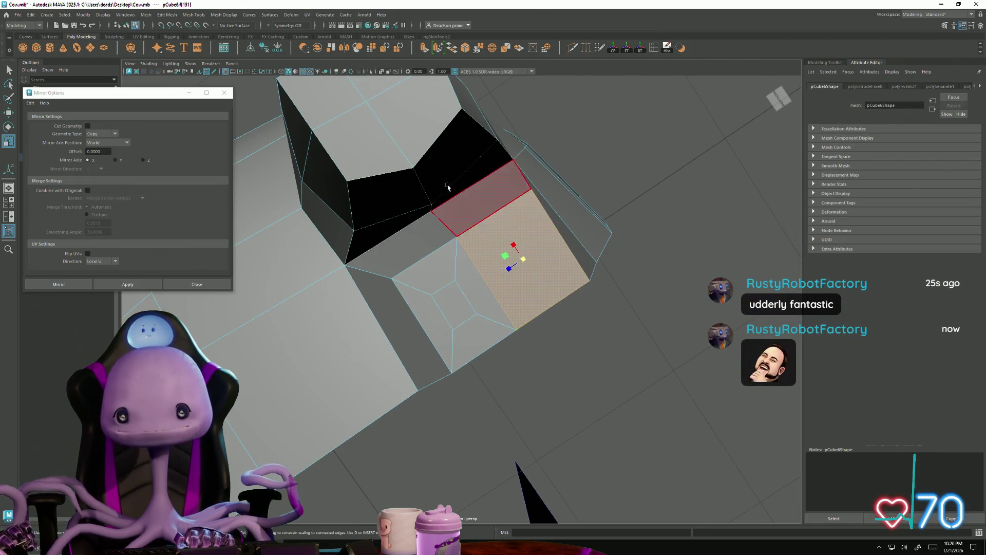
{"action": "left_click", "coordinate": [424, 48]}
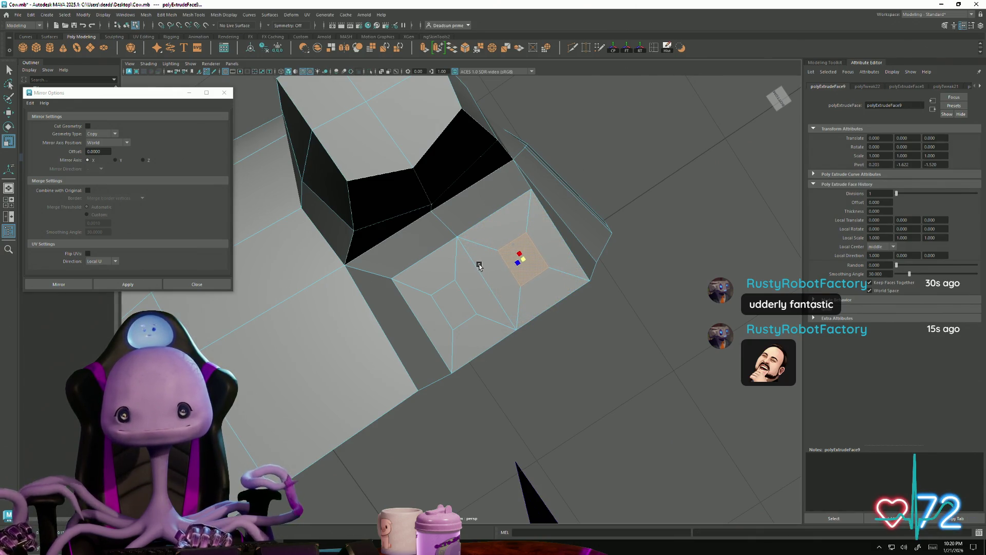
Step: Extrude another face and pull it downward to form the second hoof toe
{"action": "key", "text": "w"}
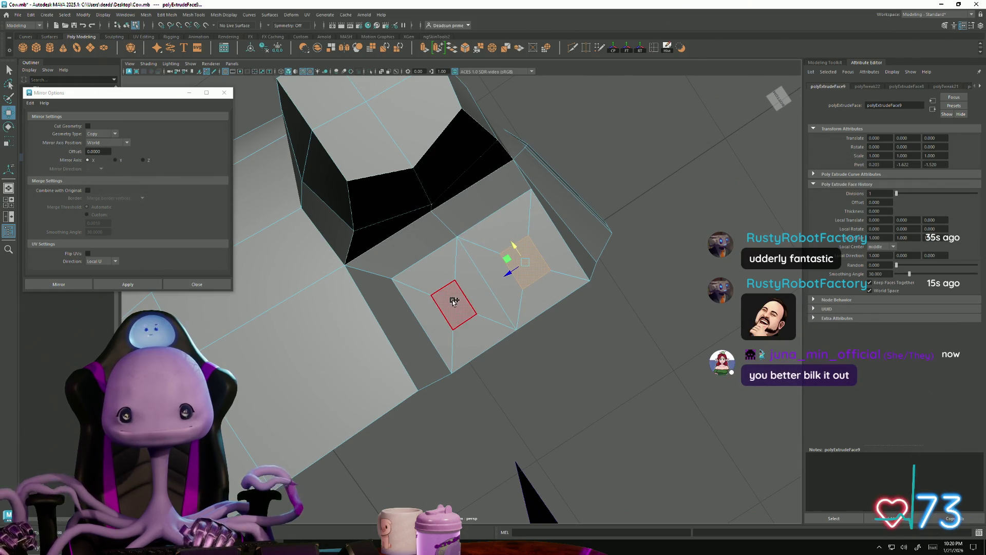
{"action": "mouse_move", "coordinate": [454, 301]}
{"action": "left_mouse_down", "text": "alt"}
{"action": "mouse_move", "coordinate": [502, 307]}
{"action": "mouse_move", "coordinate": [469, 344]}
{"action": "left_mouse_up", "text": "alt"}
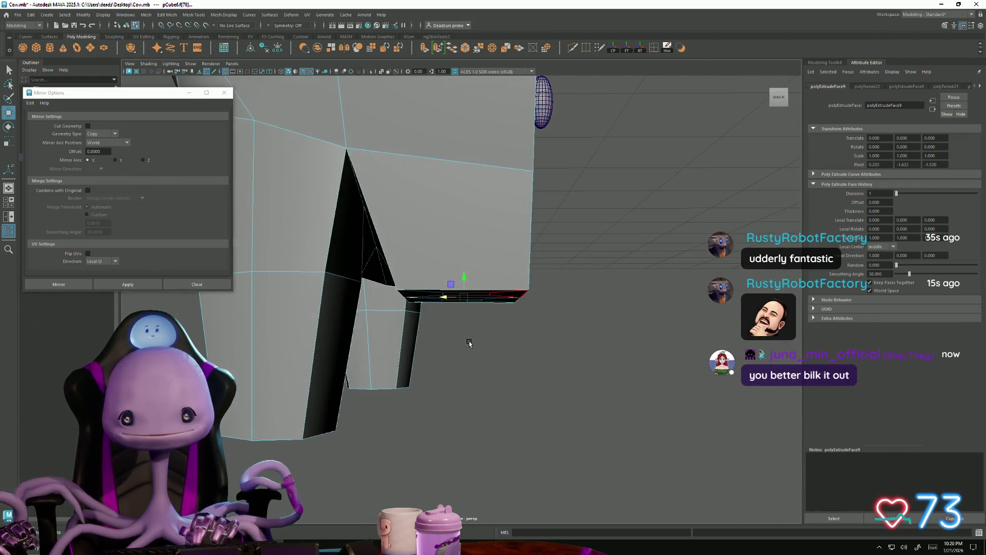
{"action": "left_click", "coordinate": [424, 48]}
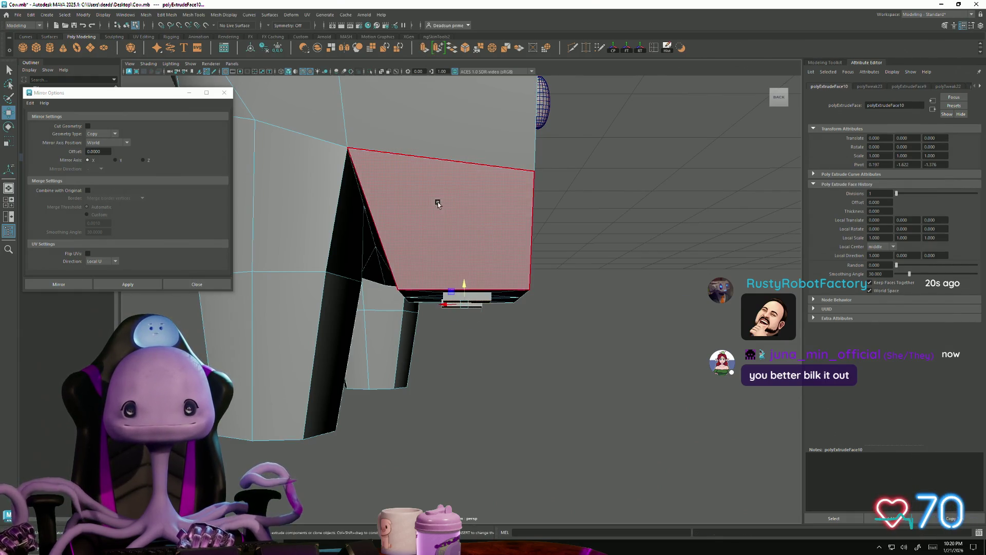
{"action": "mouse_move", "coordinate": [469, 279]}
{"action": "left_mouse_down"}
{"action": "mouse_move", "coordinate": [468, 332]}
{"action": "mouse_move", "coordinate": [455, 314]}
{"action": "left_mouse_up"}
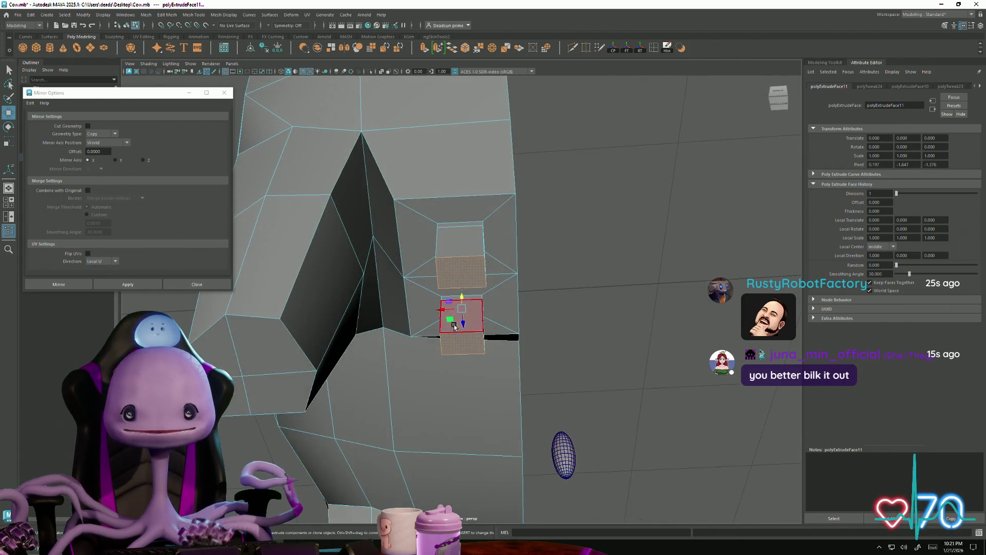
{"action": "key", "text": "r"}
{"action": "left_click", "coordinate": [459, 267]}
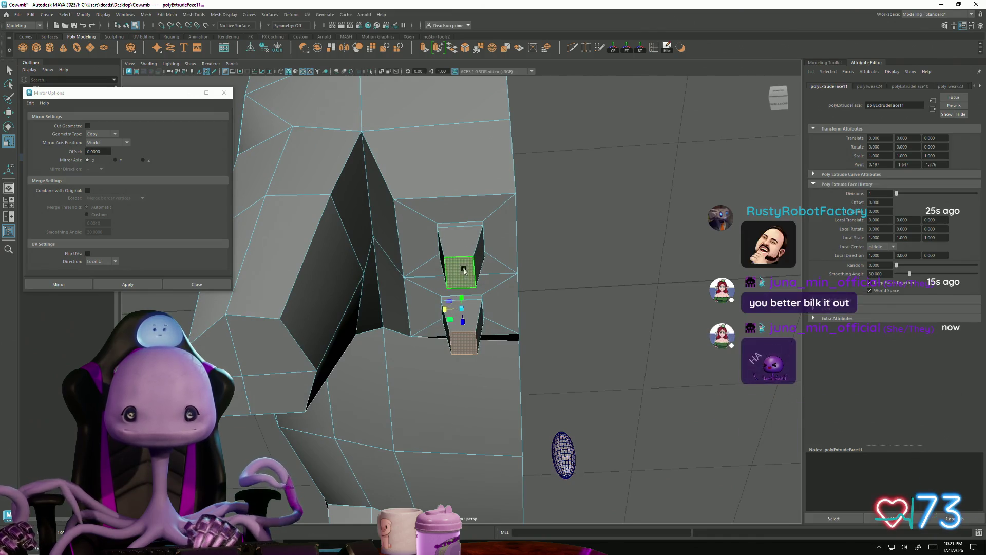
{"action": "left_click_drag", "start_coordinate": [459, 267], "coordinate": [459, 205], "text": "alt"}
Step: Taper the toes by shifting the upper toe's top edge and selecting the lower toe's edge
{"action": "right_click_drag", "start_coordinate": [459, 204], "coordinate": [454, 197]}
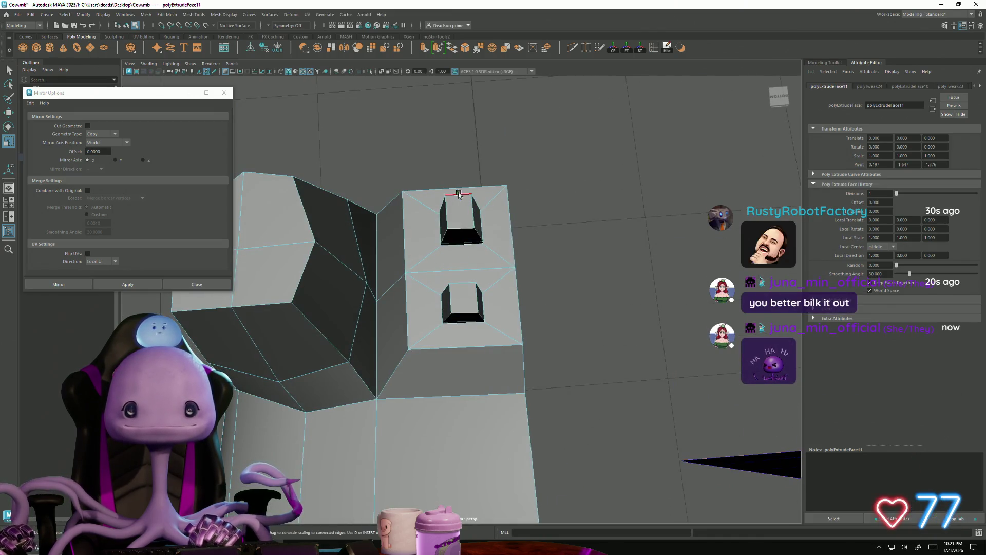
{"action": "left_click", "coordinate": [459, 194]}
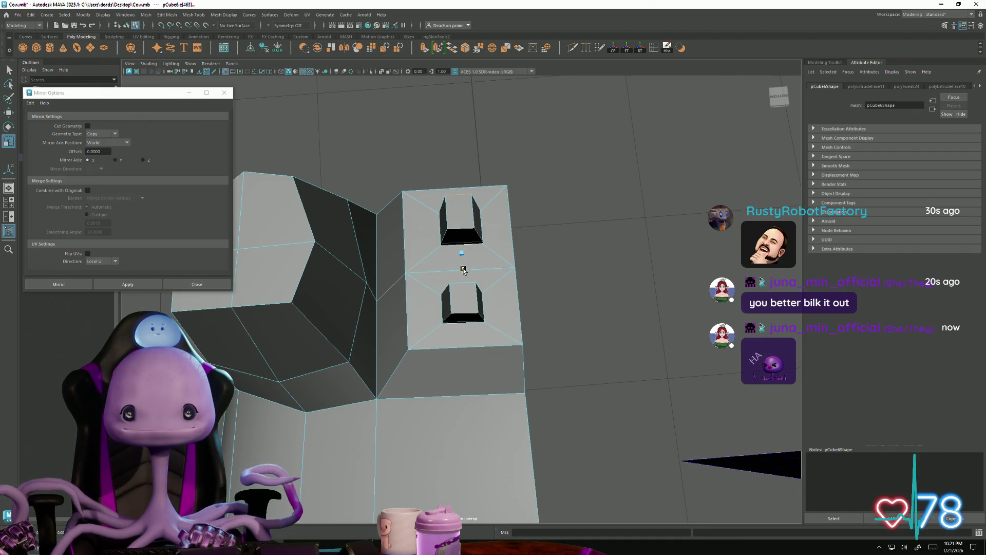
{"action": "left_click_drag", "start_coordinate": [464, 270], "coordinate": [462, 265]}
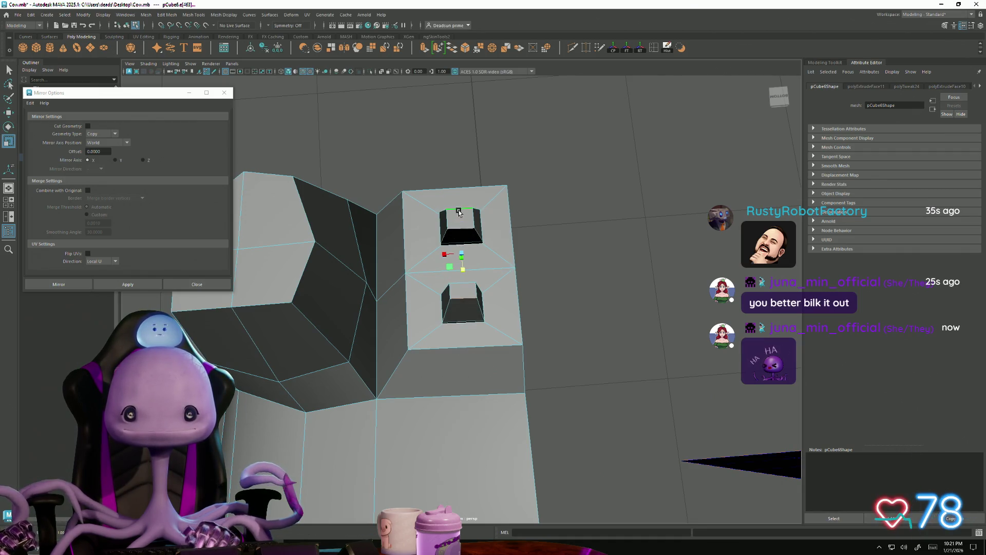
{"action": "left_click", "coordinate": [464, 289], "text": "shift"}
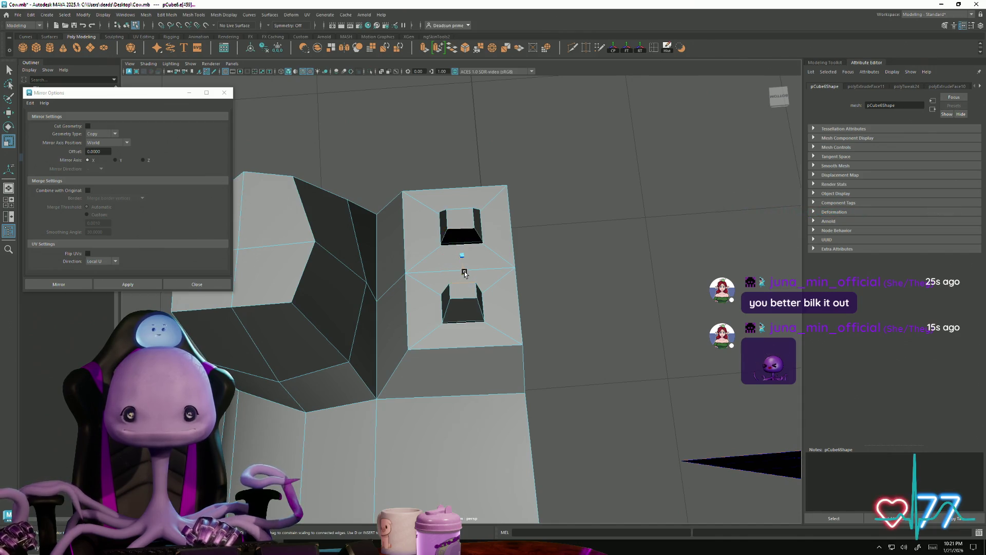
{"action": "mouse_move", "coordinate": [463, 282]}
{"action": "left_mouse_down", "text": "alt"}
{"action": "mouse_move", "coordinate": [456, 353]}
{"action": "mouse_move", "coordinate": [451, 342]}
{"action": "mouse_move", "coordinate": [464, 334]}
{"action": "left_mouse_up", "text": "alt"}
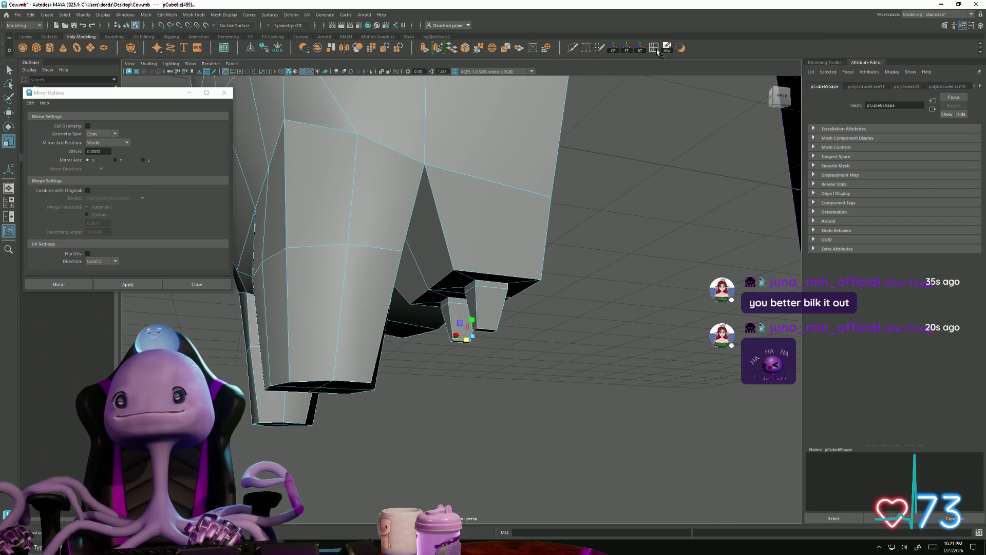
{"action": "left_click", "coordinate": [640, 50]}
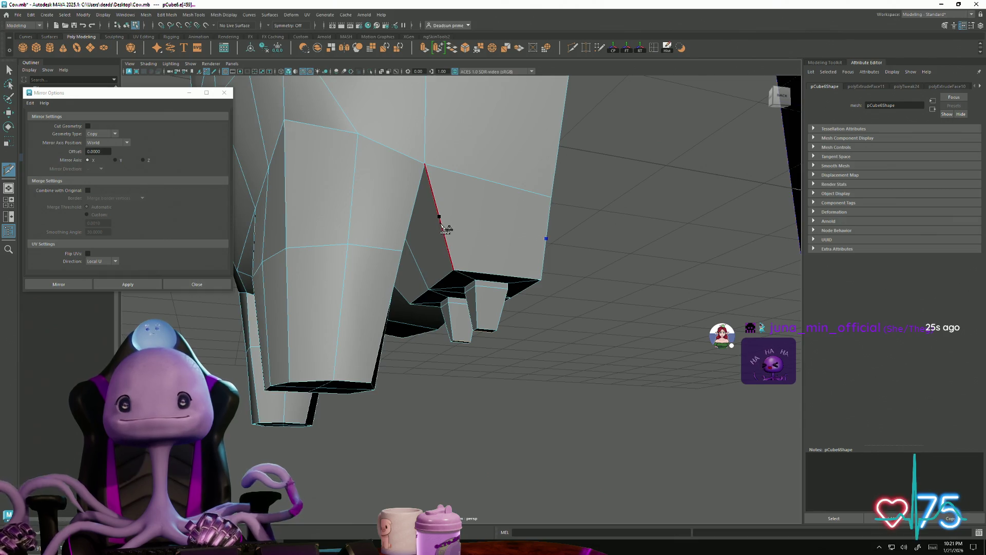
Step: Commit the Multi-Cut edge across the leg and scale the box-selected front hoof faces
{"action": "left_click_drag", "start_coordinate": [422, 264], "coordinate": [450, 240], "text": "alt"}
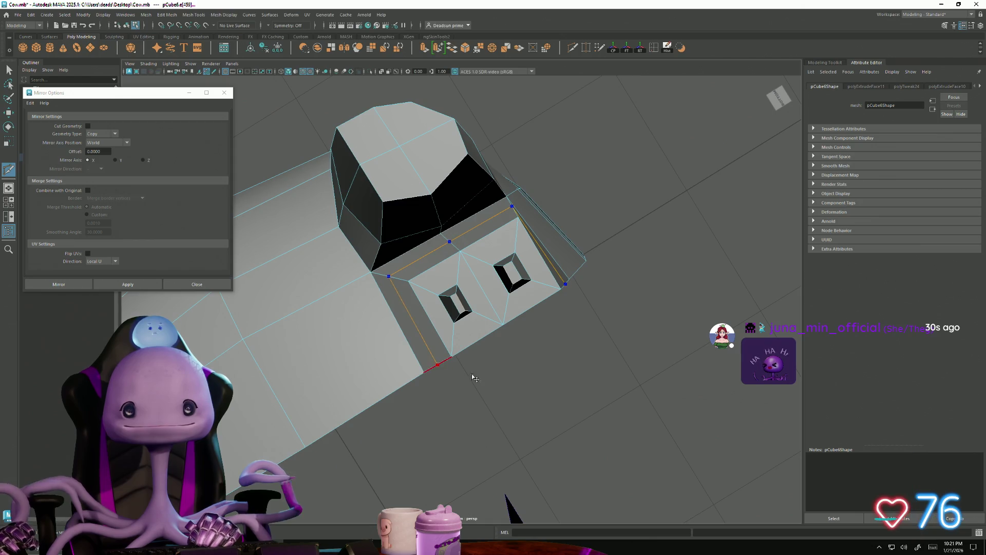
{"action": "key", "text": "Return"}
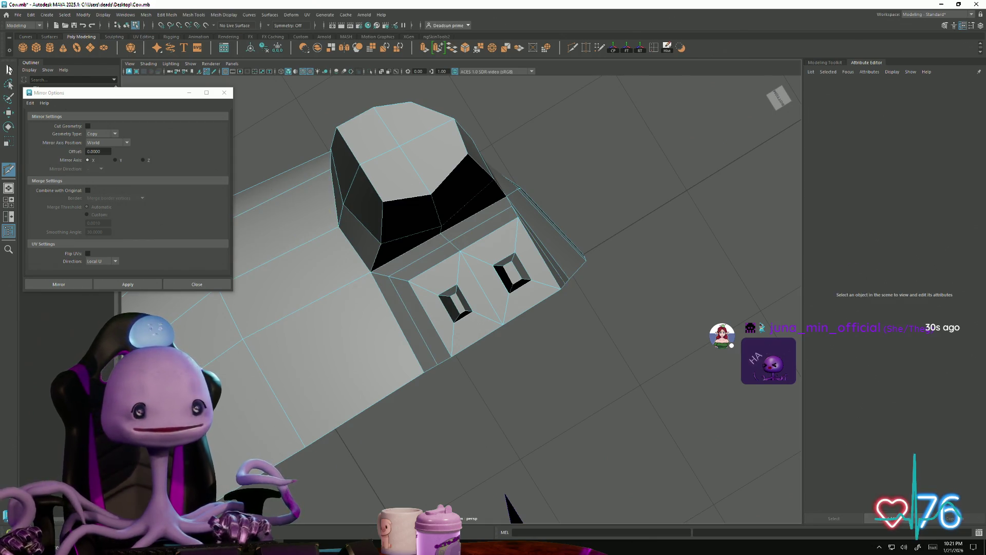
{"action": "left_click", "coordinate": [9, 69]}
{"action": "mouse_move", "coordinate": [488, 333]}
{"action": "left_mouse_down", "text": "alt"}
{"action": "mouse_move", "coordinate": [546, 359]}
{"action": "mouse_move", "coordinate": [517, 354]}
{"action": "mouse_move", "coordinate": [429, 284]}
{"action": "left_mouse_up", "text": "alt"}
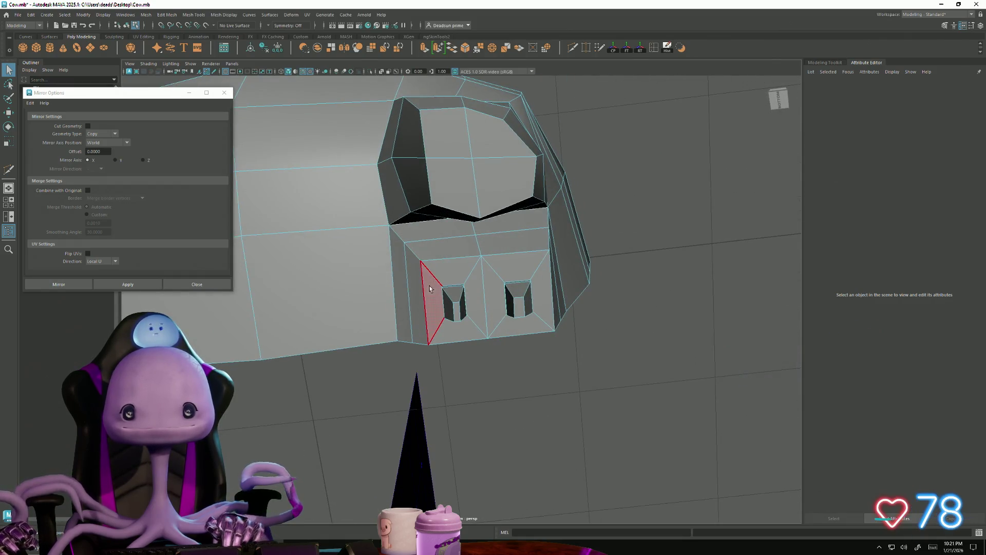
{"action": "left_click_drag", "start_coordinate": [450, 286], "coordinate": [446, 292], "text": "alt"}
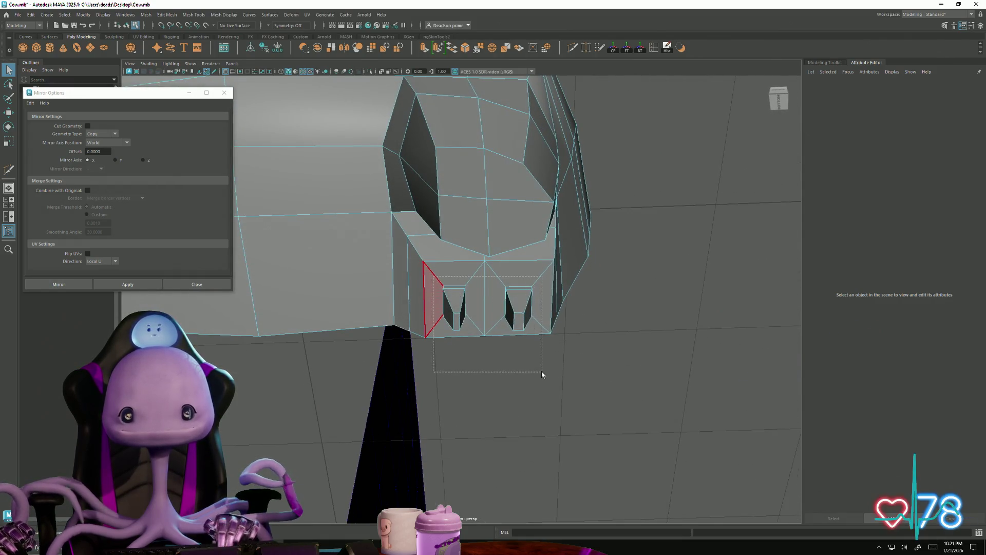
{"action": "left_click_drag", "start_coordinate": [542, 373], "coordinate": [542, 373]}
{"action": "mouse_move", "coordinate": [542, 373]}
{"action": "left_mouse_down", "text": "alt"}
{"action": "mouse_move", "coordinate": [478, 308]}
{"action": "mouse_move", "coordinate": [414, 346]}
{"action": "mouse_move", "coordinate": [402, 366]}
{"action": "mouse_move", "coordinate": [407, 358]}
{"action": "left_mouse_up", "text": "alt"}
{"action": "key", "text": "r"}
Step: Move the vertex at the hoof tip to notch the cleft hoof, then return to object mode
{"action": "key", "text": "F9"}
{"action": "left_click_drag", "start_coordinate": [400, 272], "coordinate": [411, 296], "text": "alt"}
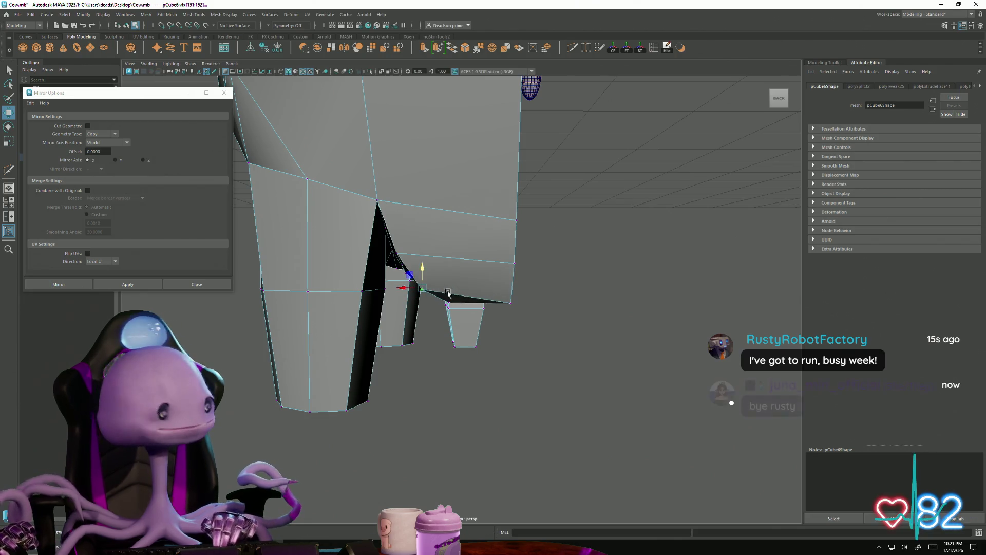
{"action": "mouse_move", "coordinate": [419, 268]}
{"action": "left_mouse_down", "text": "alt"}
{"action": "mouse_move", "coordinate": [546, 285]}
{"action": "mouse_move", "coordinate": [529, 293]}
{"action": "mouse_move", "coordinate": [572, 284]}
{"action": "left_mouse_up", "text": "alt"}
{"action": "left_click", "coordinate": [539, 291]}
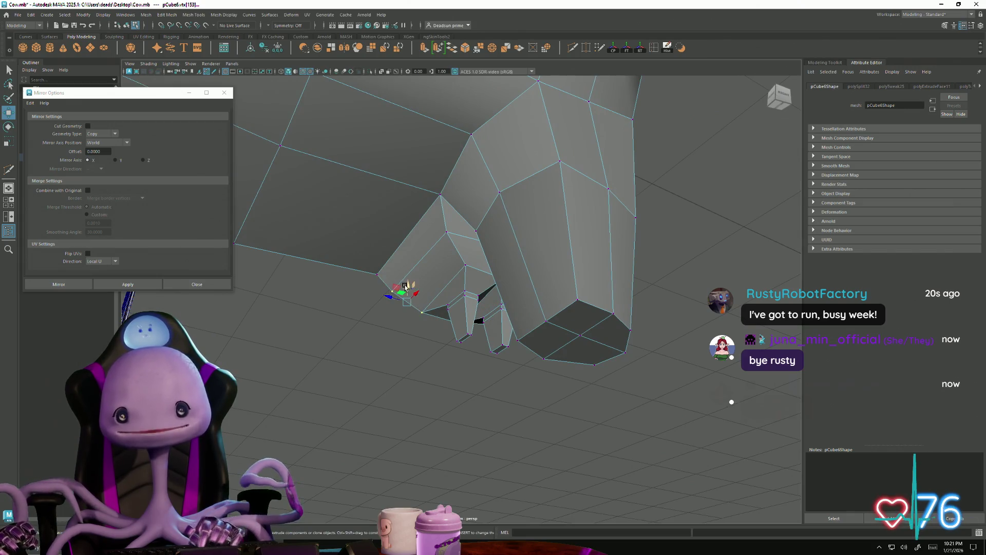
{"action": "mouse_move", "coordinate": [406, 280]}
{"action": "left_mouse_down", "text": "alt"}
{"action": "mouse_move", "coordinate": [493, 330]}
{"action": "mouse_move", "coordinate": [298, 328]}
{"action": "mouse_move", "coordinate": [304, 313]}
{"action": "mouse_move", "coordinate": [326, 321]}
{"action": "mouse_move", "coordinate": [306, 304]}
{"action": "mouse_move", "coordinate": [308, 261]}
{"action": "mouse_move", "coordinate": [317, 329]}
{"action": "mouse_move", "coordinate": [318, 316]}
{"action": "mouse_move", "coordinate": [337, 344]}
{"action": "mouse_move", "coordinate": [452, 325]}
{"action": "mouse_move", "coordinate": [396, 324]}
{"action": "mouse_move", "coordinate": [465, 231]}
{"action": "left_mouse_up", "text": "alt"}
{"action": "right_click_drag", "start_coordinate": [465, 231], "coordinate": [507, 229]}
{"action": "mouse_move", "coordinate": [506, 229]}
{"action": "left_mouse_down", "text": "alt"}
{"action": "mouse_move", "coordinate": [525, 264]}
{"action": "mouse_move", "coordinate": [446, 336]}
{"action": "mouse_move", "coordinate": [388, 208]}
{"action": "left_mouse_up", "text": "alt"}
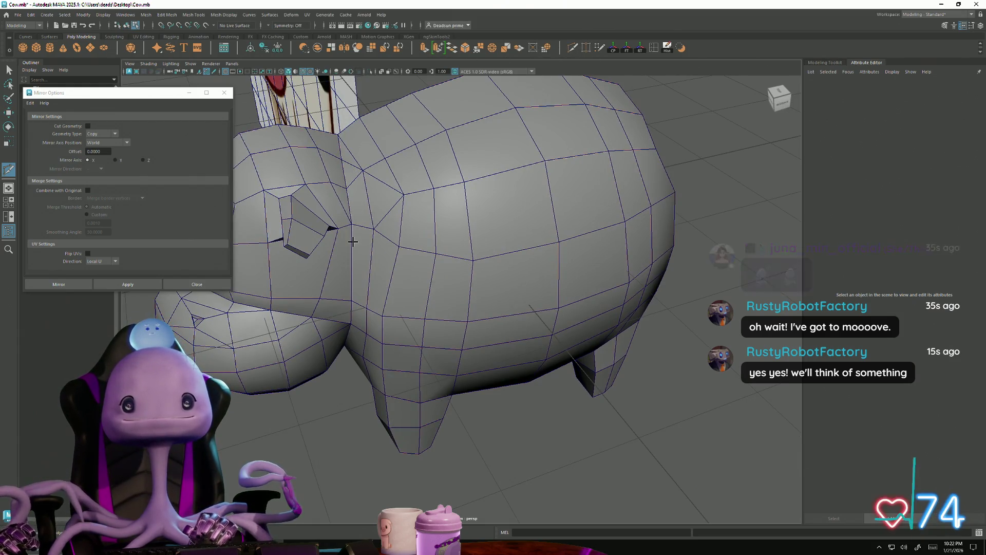
Step: Select a component on the cow's body side where the neck joins
{"action": "mouse_move", "coordinate": [352, 241]}
{"action": "left_mouse_down", "text": "alt"}
{"action": "mouse_move", "coordinate": [416, 248]}
{"action": "mouse_move", "coordinate": [376, 192]}
{"action": "left_mouse_up", "text": "alt"}
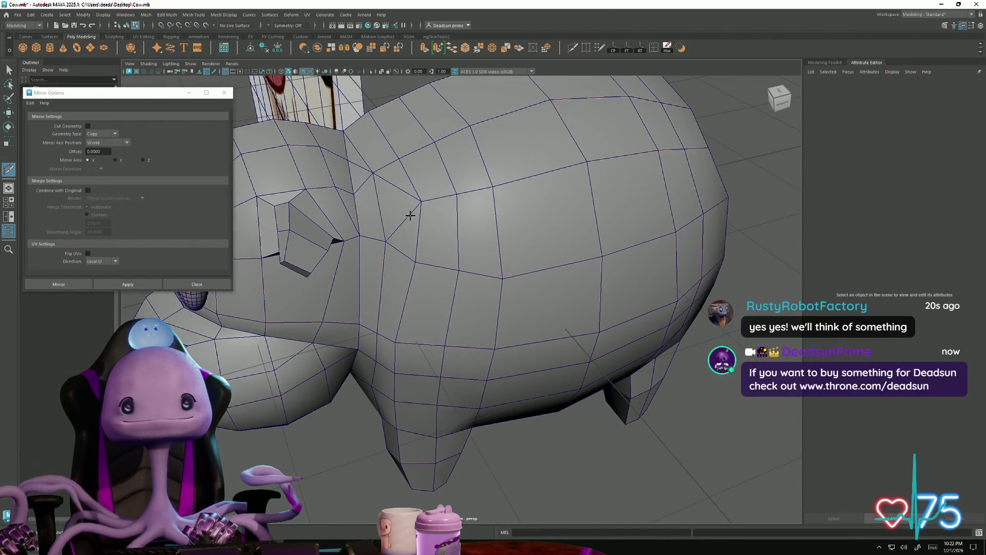
{"action": "key", "text": "F10"}
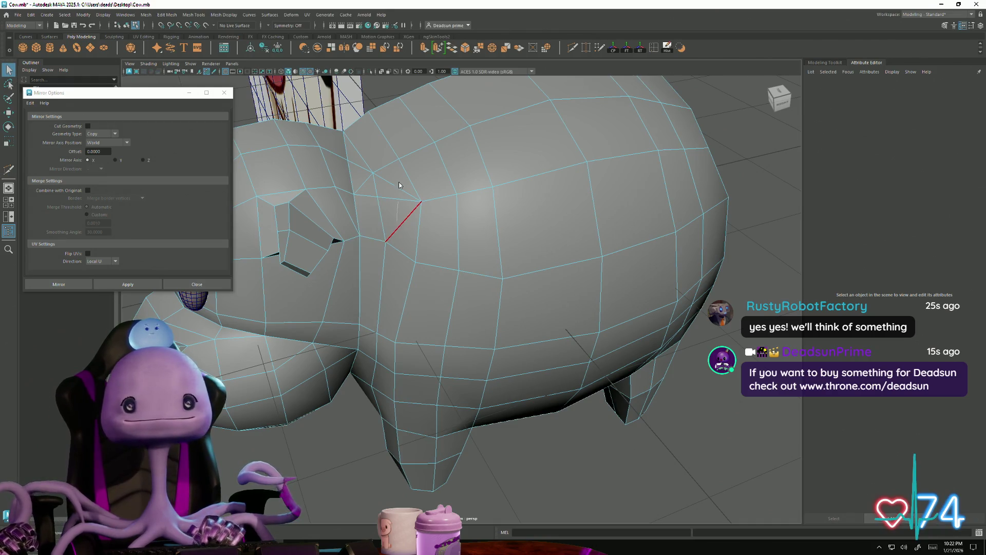
{"action": "left_click", "coordinate": [401, 228]}
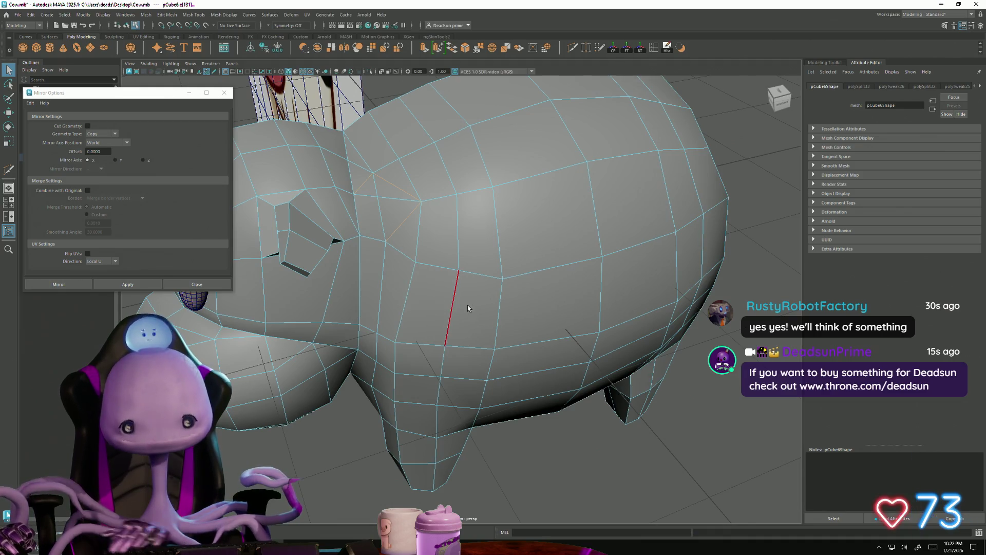
{"action": "scroll", "coordinate": [412, 263], "scroll_direction": "down", "scroll_amount": 5}
{"action": "mouse_move", "coordinate": [413, 263]}
{"action": "left_mouse_down", "text": "alt"}
{"action": "mouse_move", "coordinate": [337, 258]}
{"action": "mouse_move", "coordinate": [583, 297]}
{"action": "mouse_move", "coordinate": [613, 357]}
{"action": "mouse_move", "coordinate": [463, 359]}
{"action": "mouse_move", "coordinate": [402, 211]}
{"action": "left_mouse_up", "text": "alt"}
{"action": "scroll", "coordinate": [337, 258], "scroll_direction": "up", "scroll_amount": 5}
Step: Move a head vertex and box-select the block of vertices where head meets body
{"action": "key", "text": "w"}
{"action": "left_click", "coordinate": [555, 301]}
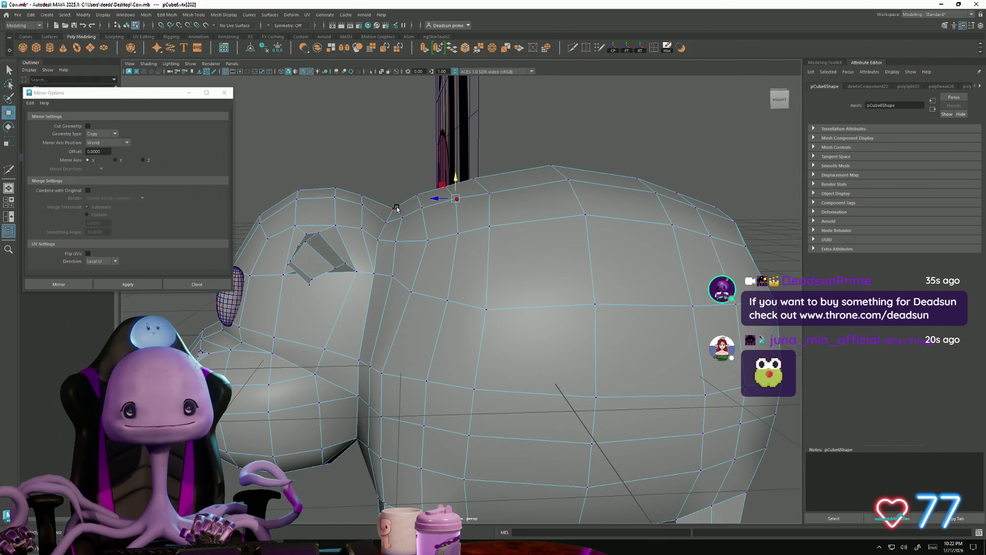
{"action": "left_click_drag", "start_coordinate": [364, 205], "coordinate": [366, 282], "text": "alt"}
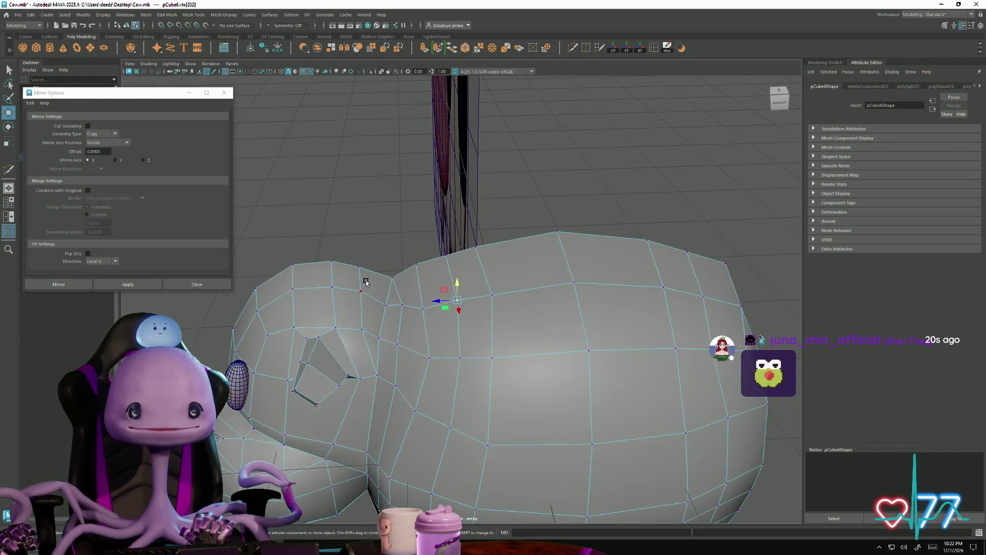
{"action": "left_click_drag", "start_coordinate": [499, 395], "coordinate": [502, 455]}
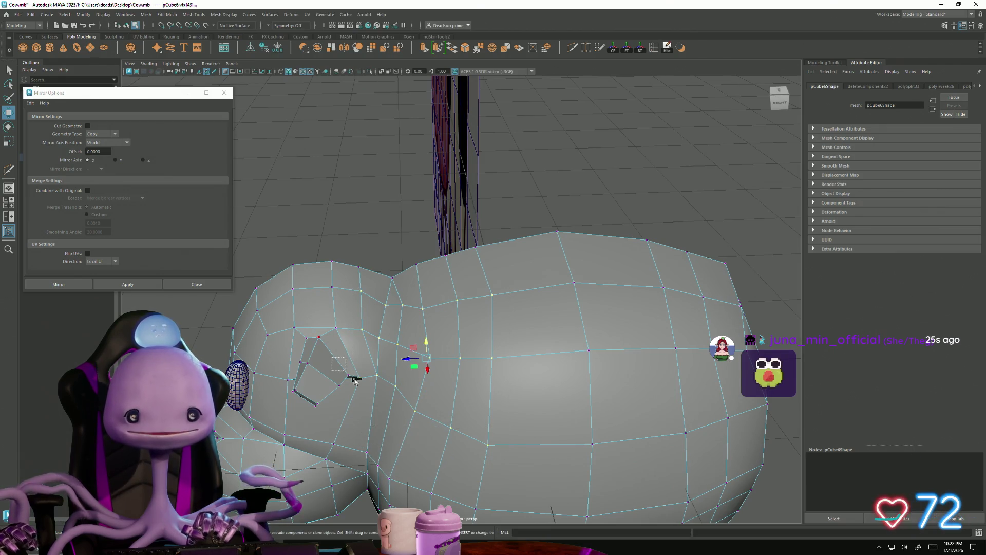
{"action": "mouse_move", "coordinate": [354, 414]}
{"action": "left_mouse_down", "text": "alt"}
{"action": "mouse_move", "coordinate": [322, 370]}
{"action": "mouse_move", "coordinate": [329, 322]}
{"action": "left_mouse_up", "text": "alt"}
{"action": "left_click_drag", "start_coordinate": [407, 279], "coordinate": [439, 300]}
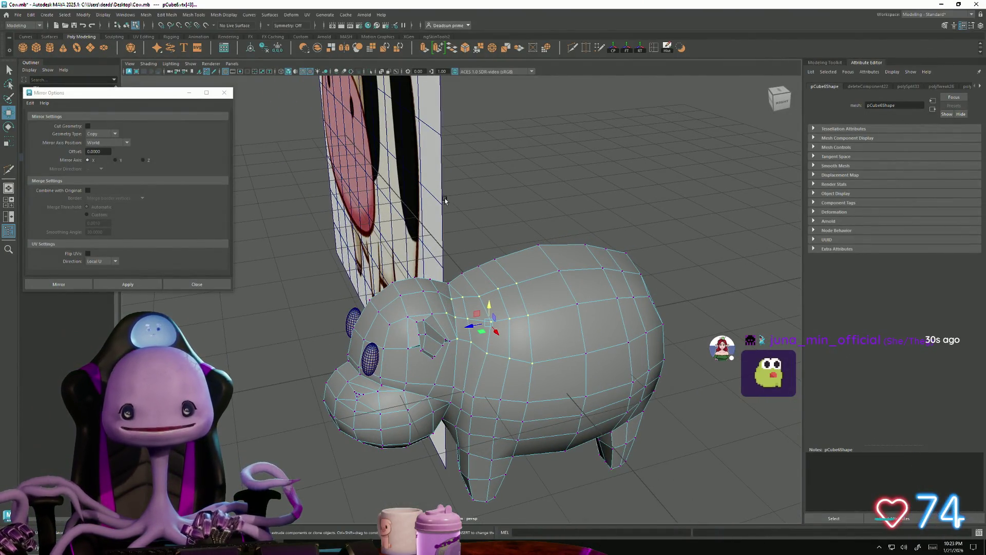
Step: Smooth the selected head vertices with Edit Mesh > Average Vertices
{"action": "left_click", "coordinate": [181, 15]}
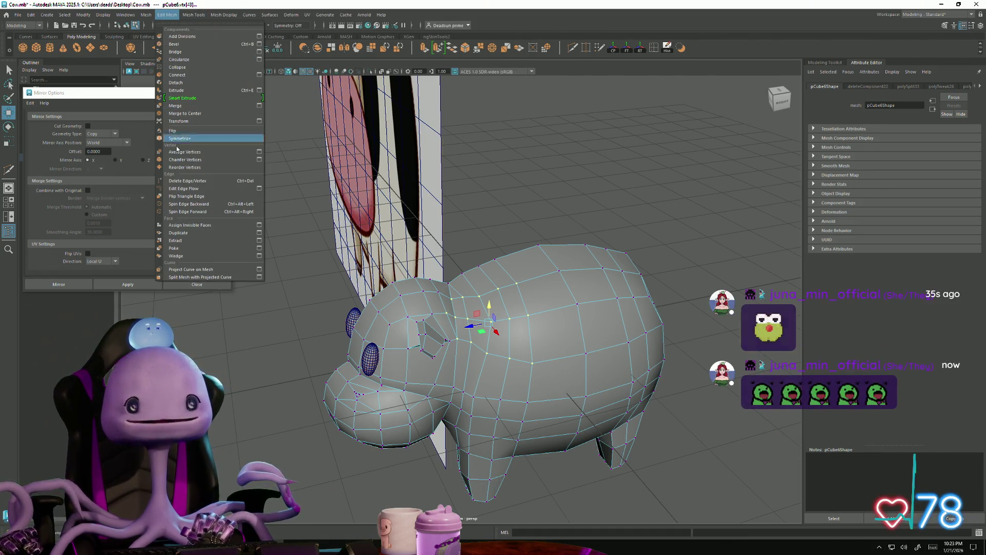
{"action": "left_click", "coordinate": [206, 151]}
{"action": "mouse_move", "coordinate": [273, 230]}
{"action": "left_mouse_down", "text": "alt"}
{"action": "mouse_move", "coordinate": [341, 355]}
{"action": "mouse_move", "coordinate": [422, 367]}
{"action": "left_mouse_up", "text": "alt"}
{"action": "right_click_drag", "start_coordinate": [422, 367], "coordinate": [334, 391], "text": "alt"}
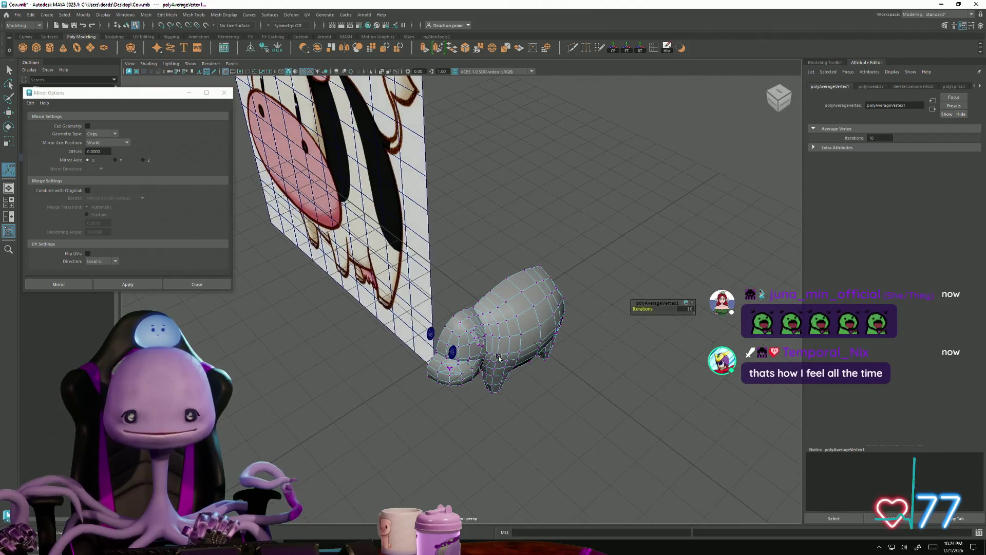
Step: Extrude a face on the cow's underside and pull it out into a small box
{"action": "right_click_drag", "start_coordinate": [499, 357], "coordinate": [589, 342]}
{"action": "mouse_move", "coordinate": [590, 342]}
{"action": "left_mouse_down", "text": "alt"}
{"action": "mouse_move", "coordinate": [462, 311]}
{"action": "mouse_move", "coordinate": [514, 315]}
{"action": "mouse_move", "coordinate": [465, 350]}
{"action": "mouse_move", "coordinate": [455, 370]}
{"action": "mouse_move", "coordinate": [446, 394]}
{"action": "mouse_move", "coordinate": [471, 406]}
{"action": "mouse_move", "coordinate": [388, 355]}
{"action": "mouse_move", "coordinate": [442, 387]}
{"action": "left_mouse_up", "text": "alt"}
{"action": "scroll", "coordinate": [499, 326], "scroll_direction": "up", "scroll_amount": 8}
{"action": "mouse_move", "coordinate": [445, 319]}
{"action": "right_mouse_down"}
{"action": "mouse_move", "coordinate": [442, 353]}
{"action": "mouse_move", "coordinate": [445, 340]}
{"action": "right_mouse_up"}
{"action": "mouse_move", "coordinate": [526, 357]}
{"action": "left_mouse_down", "text": "alt"}
{"action": "mouse_move", "coordinate": [509, 335]}
{"action": "mouse_move", "coordinate": [460, 113]}
{"action": "left_mouse_up", "text": "alt"}
{"action": "left_click", "coordinate": [425, 48]}
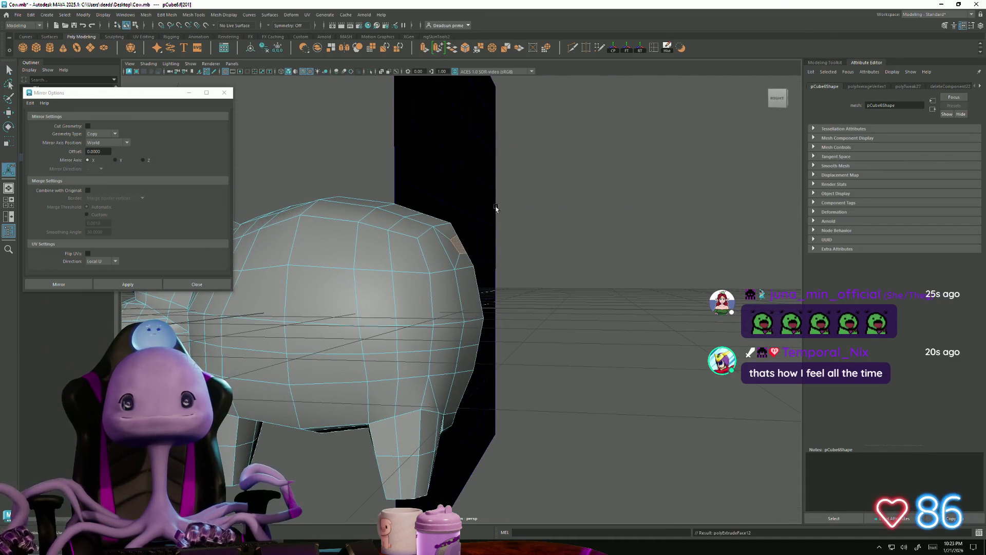
{"action": "left_click_drag", "start_coordinate": [443, 244], "coordinate": [481, 243]}
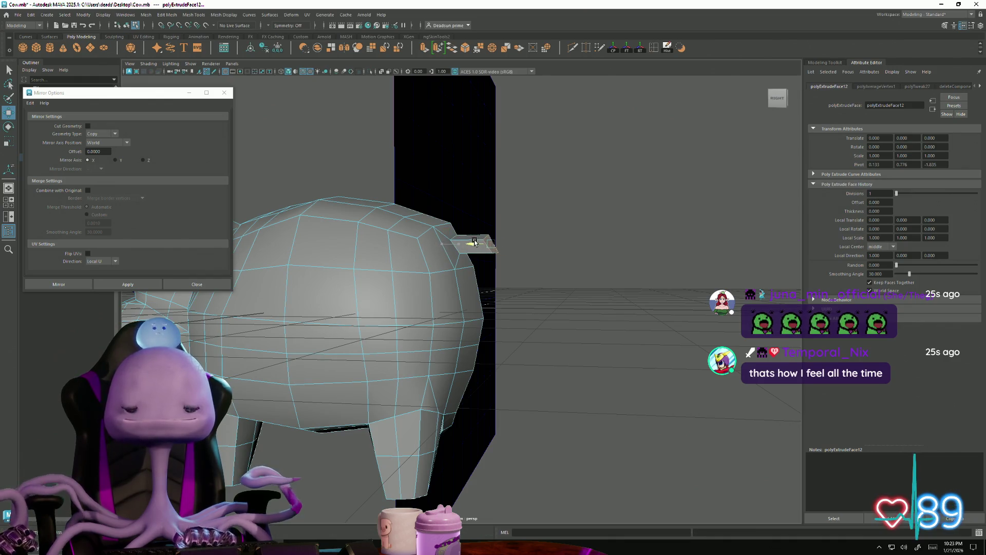
Step: Try scaling the extrusion's top edge into a wedge, then undo it to keep the box
{"action": "mouse_move", "coordinate": [523, 293]}
{"action": "left_mouse_down", "text": "alt"}
{"action": "mouse_move", "coordinate": [478, 361]}
{"action": "mouse_move", "coordinate": [450, 363]}
{"action": "mouse_move", "coordinate": [473, 363]}
{"action": "mouse_move", "coordinate": [406, 335]}
{"action": "mouse_move", "coordinate": [421, 205]}
{"action": "left_mouse_up", "text": "alt"}
{"action": "key", "text": "F10"}
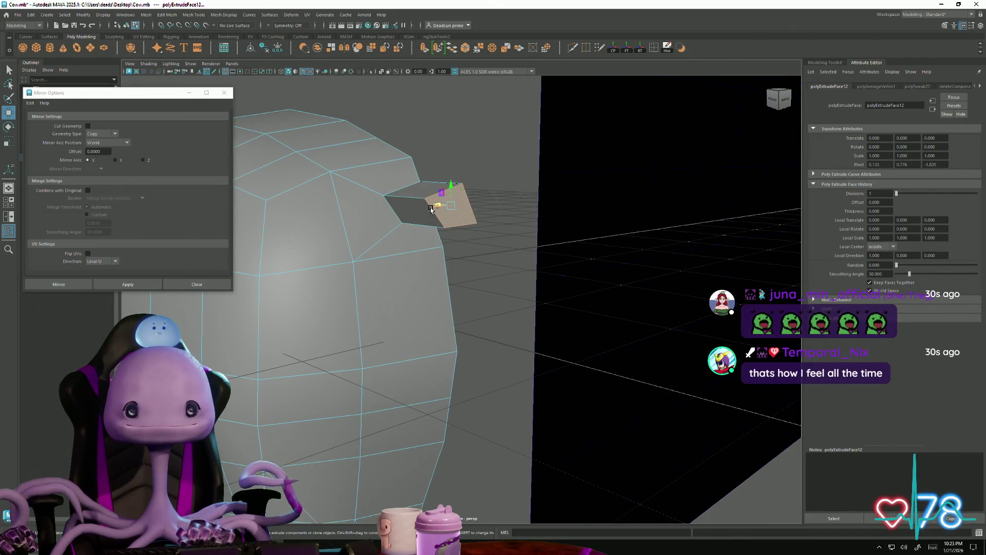
{"action": "left_click", "coordinate": [420, 198]}
{"action": "key", "text": "r"}
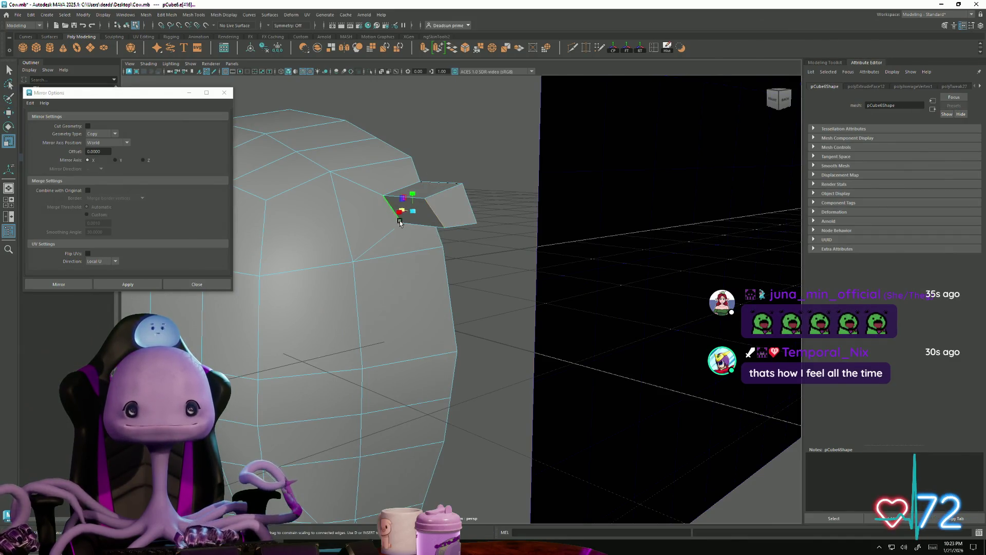
{"action": "mouse_move", "coordinate": [400, 211]}
{"action": "left_mouse_down", "text": "alt"}
{"action": "mouse_move", "coordinate": [380, 220]}
{"action": "mouse_move", "coordinate": [373, 194]}
{"action": "left_mouse_up", "text": "alt"}
{"action": "key", "text": "ctrl+z"}
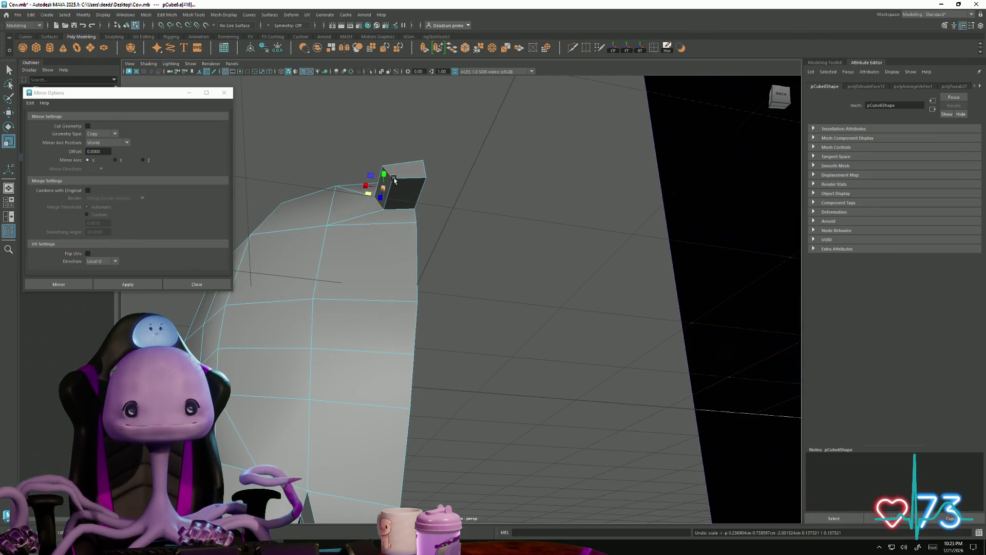
Step: Select a vertex and side face of the box, then review the whole cow and clear the selection
{"action": "key", "text": "F9"}
{"action": "left_click", "coordinate": [374, 184]}
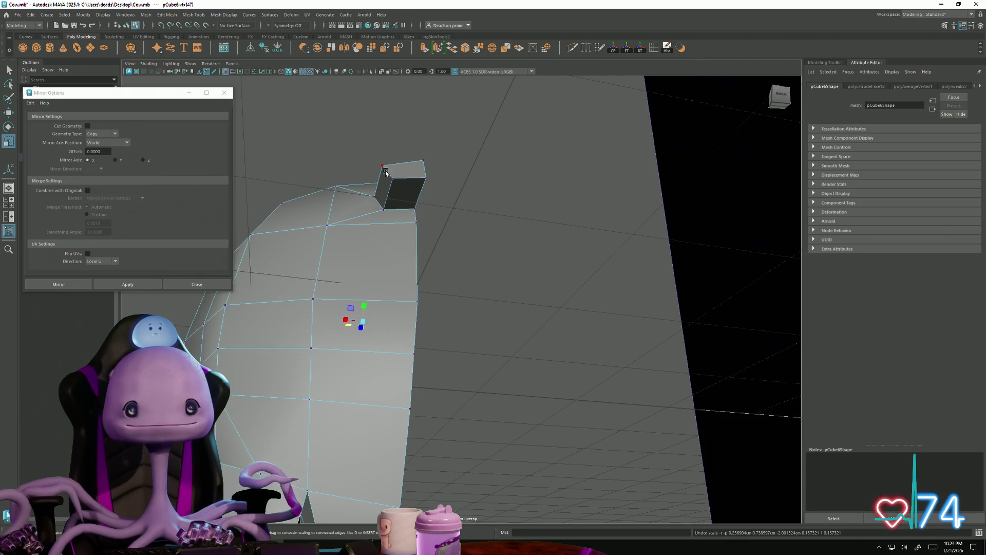
{"action": "right_click_drag", "start_coordinate": [378, 190], "coordinate": [383, 197]}
{"action": "left_click", "coordinate": [384, 196]}
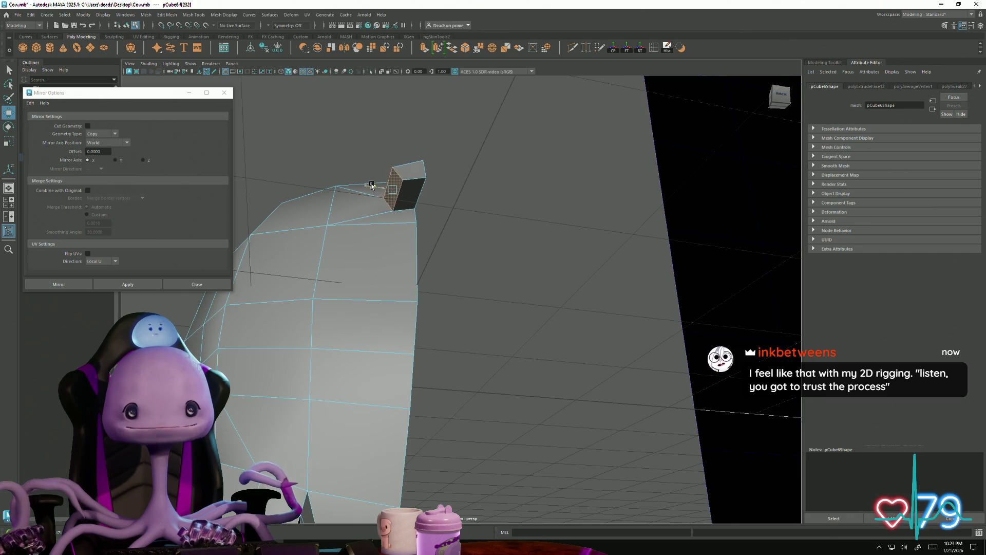
{"action": "mouse_move", "coordinate": [372, 186]}
{"action": "left_mouse_down", "text": "alt"}
{"action": "mouse_move", "coordinate": [409, 208]}
{"action": "mouse_move", "coordinate": [426, 204]}
{"action": "left_mouse_up", "text": "alt"}
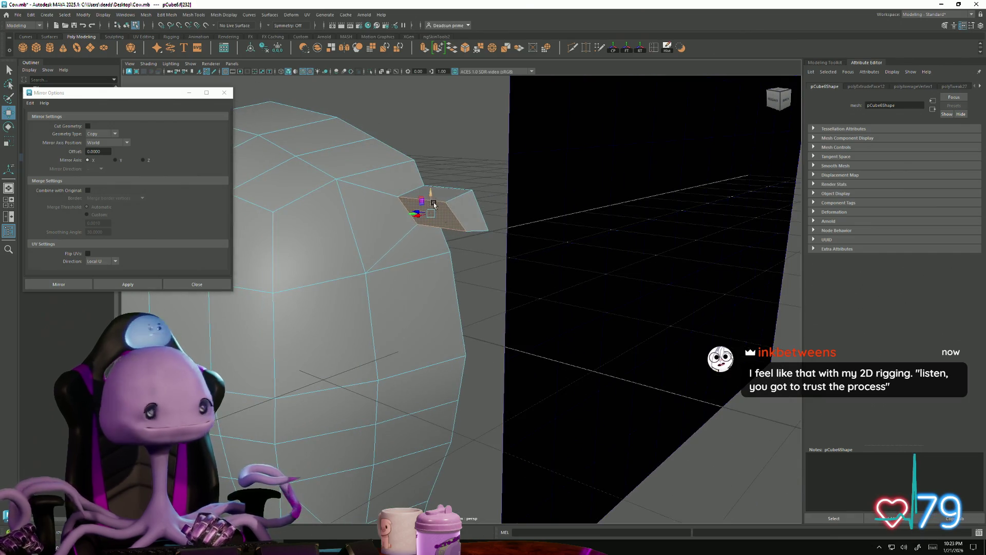
{"action": "scroll", "coordinate": [431, 195], "scroll_direction": "down", "scroll_amount": 10}
{"action": "mouse_move", "coordinate": [346, 273]}
{"action": "left_mouse_down", "text": "alt"}
{"action": "mouse_move", "coordinate": [326, 287]}
{"action": "mouse_move", "coordinate": [341, 325]}
{"action": "mouse_move", "coordinate": [387, 353]}
{"action": "mouse_move", "coordinate": [468, 282]}
{"action": "left_mouse_up", "text": "alt"}
{"action": "right_click_drag", "start_coordinate": [469, 282], "coordinate": [466, 303]}
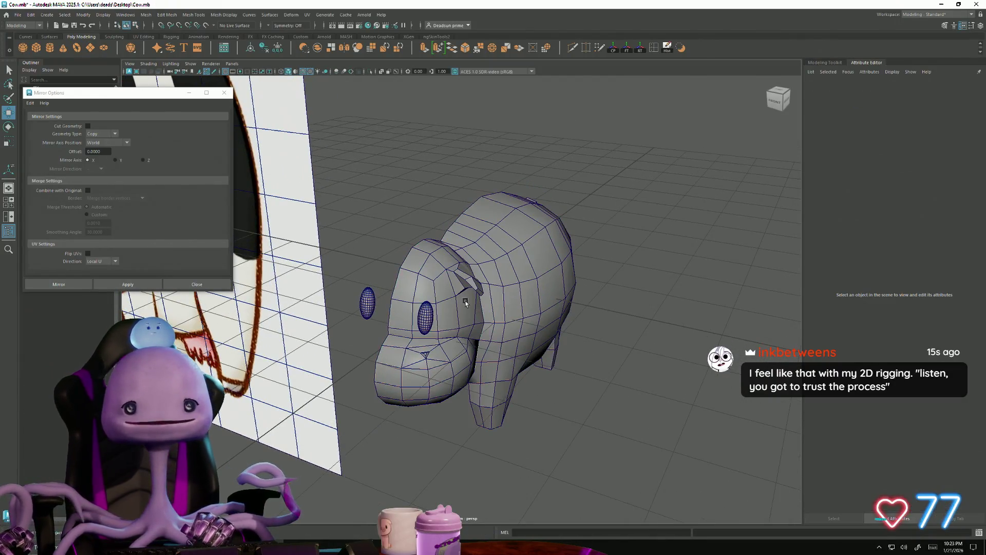
Step: In vertex mode, box-select the vertices around the udder nub, then turn to face the snout
{"action": "left_click", "coordinate": [429, 319]}
{"action": "mouse_move", "coordinate": [470, 311]}
{"action": "left_mouse_down", "text": "alt"}
{"action": "mouse_move", "coordinate": [457, 328]}
{"action": "mouse_move", "coordinate": [379, 362]}
{"action": "left_mouse_up", "text": "alt"}
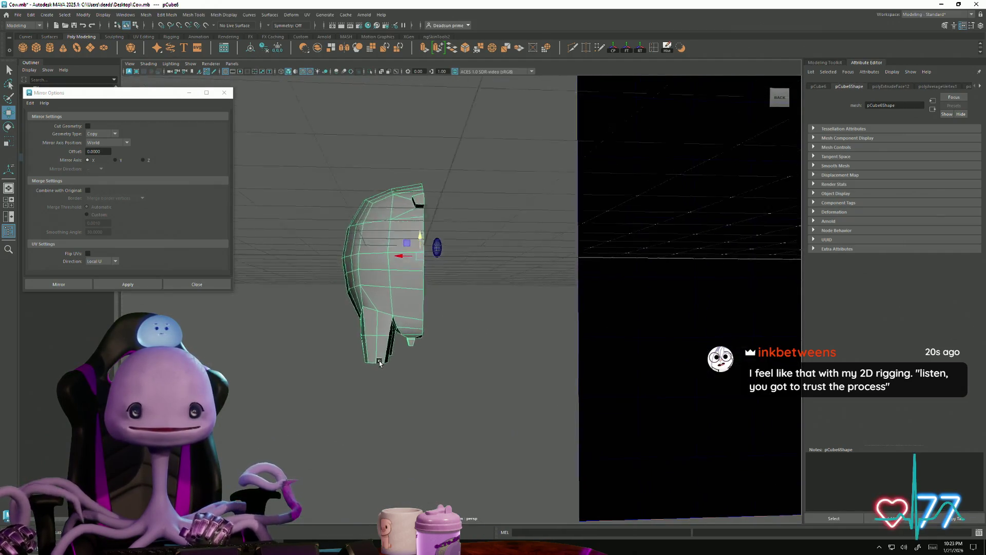
{"action": "scroll", "coordinate": [379, 363], "scroll_direction": "up", "scroll_amount": 5}
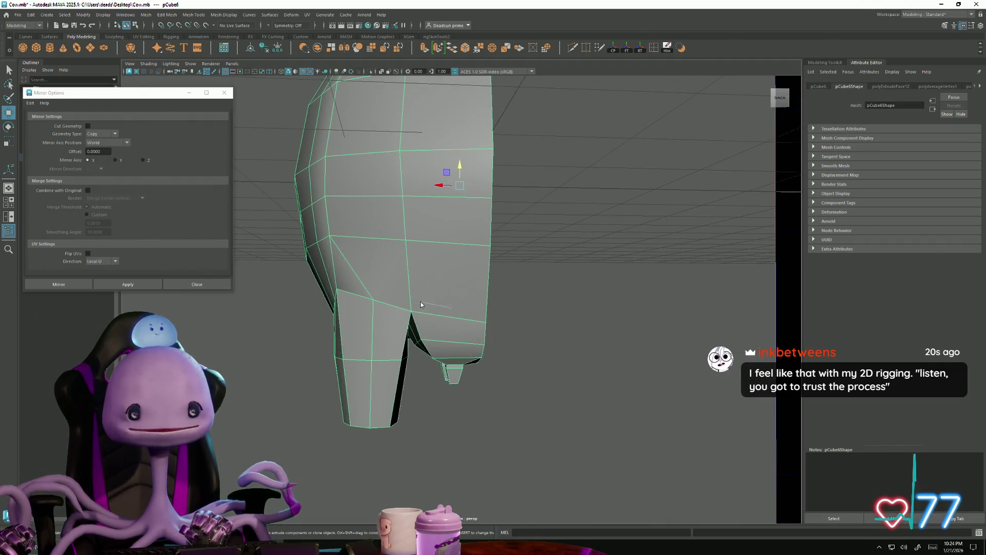
{"action": "right_click_drag", "start_coordinate": [421, 304], "coordinate": [404, 333]}
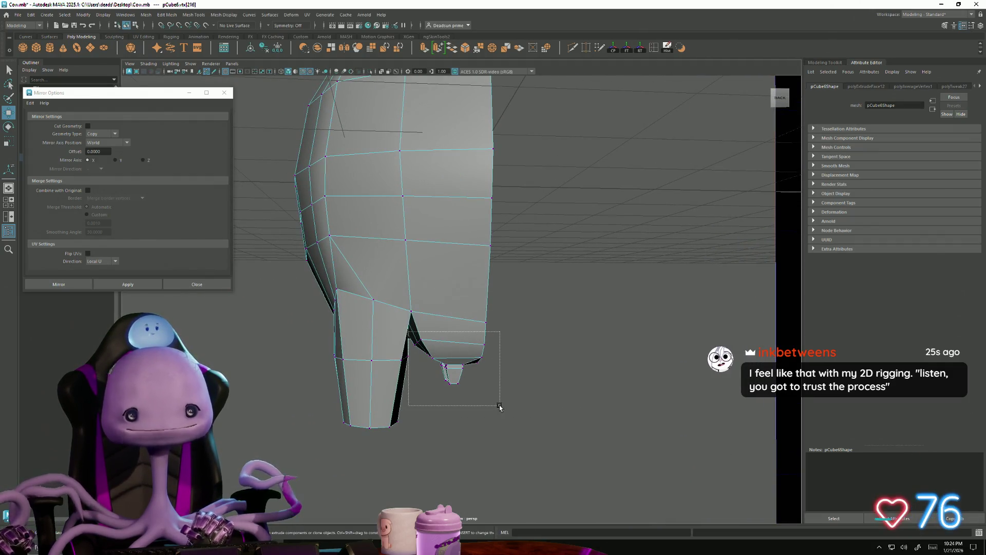
{"action": "mouse_move", "coordinate": [500, 407]}
{"action": "left_mouse_down"}
{"action": "mouse_move", "coordinate": [370, 408]}
{"action": "mouse_move", "coordinate": [427, 421]}
{"action": "mouse_move", "coordinate": [442, 393]}
{"action": "left_mouse_up"}
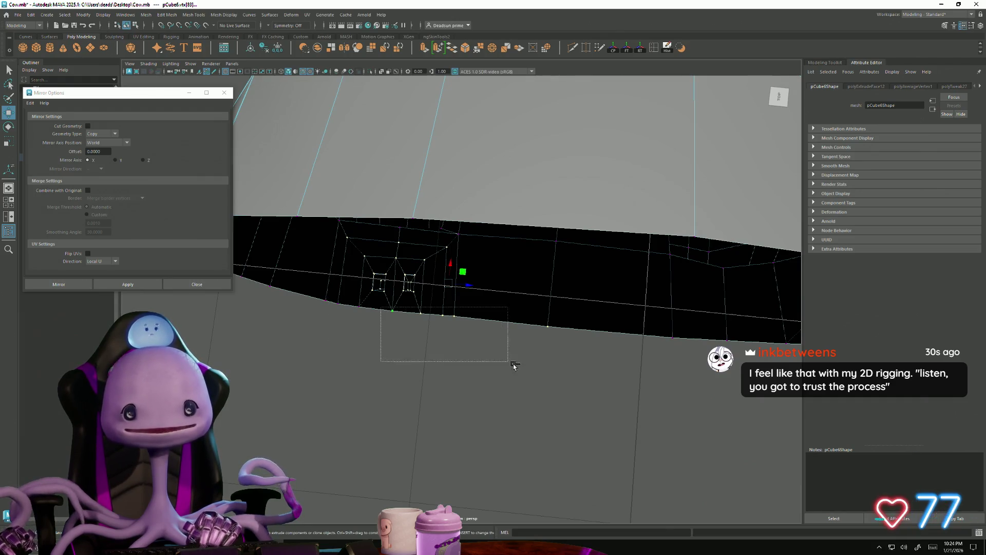
{"action": "mouse_move", "coordinate": [513, 365]}
{"action": "left_mouse_down"}
{"action": "mouse_move", "coordinate": [559, 378]}
{"action": "mouse_move", "coordinate": [543, 376]}
{"action": "left_mouse_up"}
{"action": "left_click_drag", "start_coordinate": [544, 376], "coordinate": [432, 404], "text": "alt"}
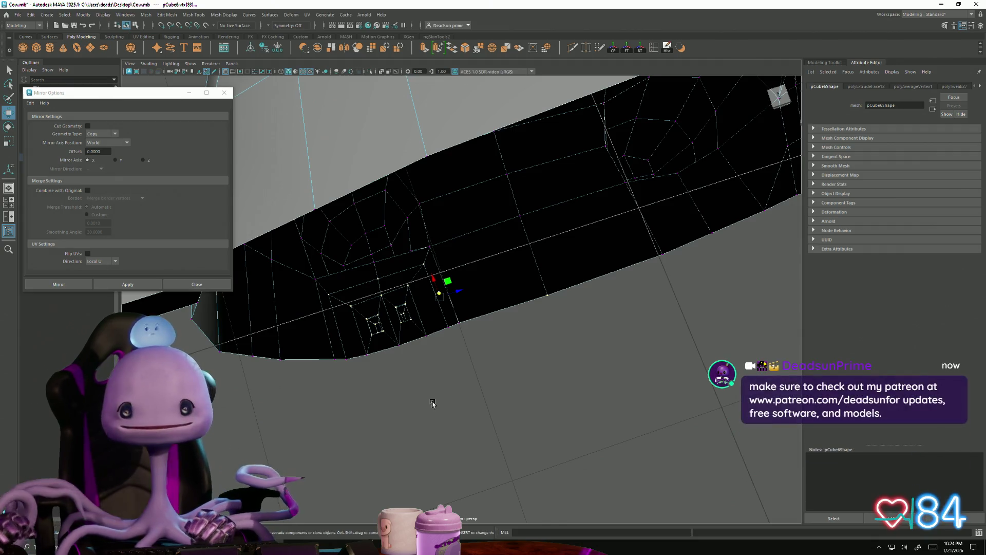
{"action": "mouse_move", "coordinate": [408, 358]}
{"action": "left_mouse_down", "text": "alt"}
{"action": "mouse_move", "coordinate": [436, 271]}
{"action": "mouse_move", "coordinate": [425, 224]}
{"action": "mouse_move", "coordinate": [422, 247]}
{"action": "mouse_move", "coordinate": [406, 241]}
{"action": "left_mouse_up", "text": "alt"}
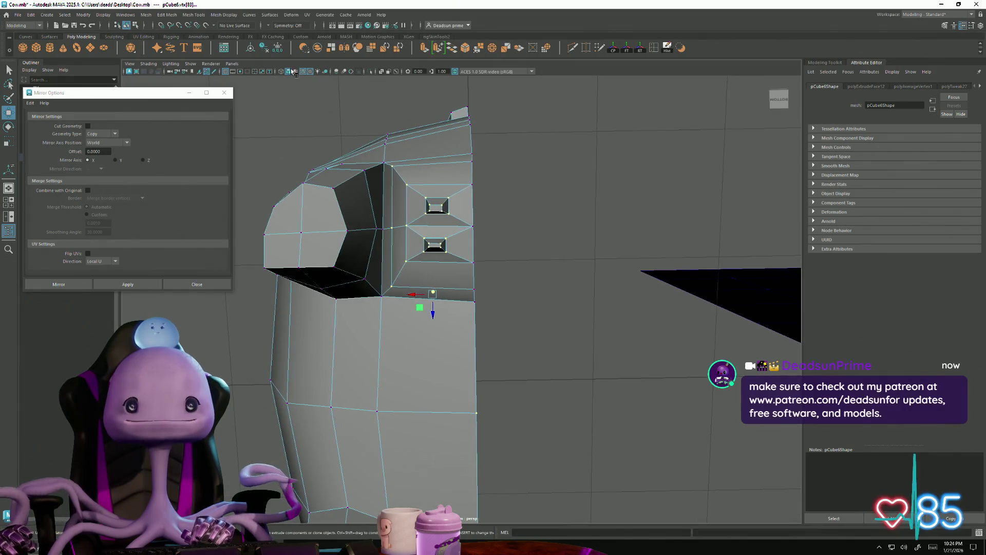
Step: Apply Average Vertices twice to the snout vertices around the nostrils, then return to object mode
{"action": "left_click", "coordinate": [162, 17]}
{"action": "mouse_move", "coordinate": [147, 17]}
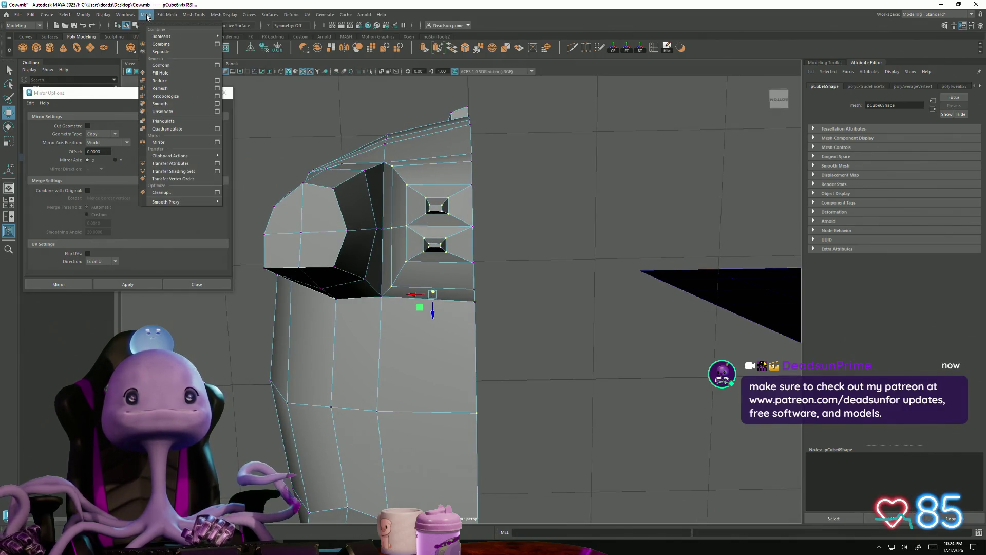
{"action": "mouse_move", "coordinate": [198, 17]}
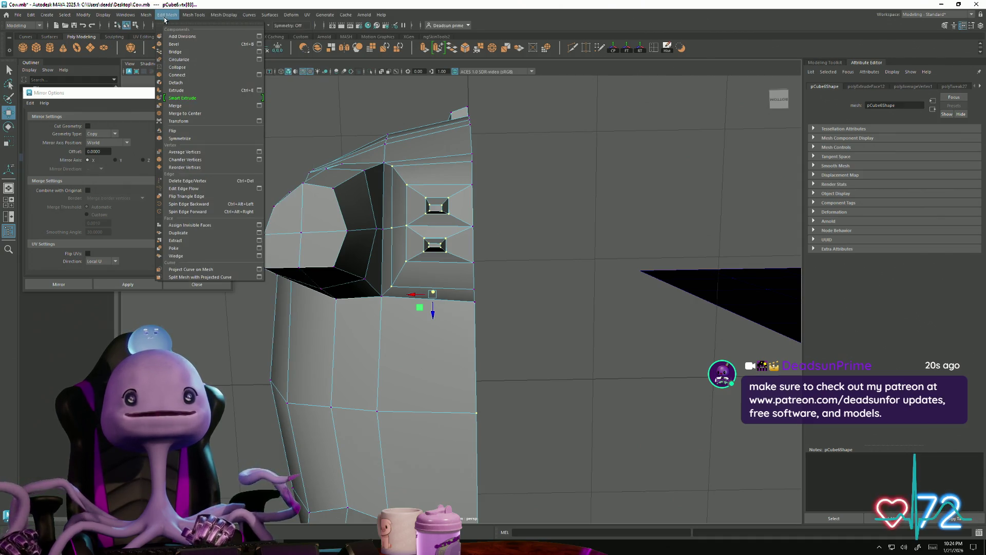
{"action": "left_click", "coordinate": [196, 152]}
{"action": "mouse_move", "coordinate": [355, 196]}
{"action": "left_mouse_down", "text": "alt"}
{"action": "mouse_move", "coordinate": [552, 436]}
{"action": "mouse_move", "coordinate": [539, 437]}
{"action": "left_mouse_up", "text": "alt"}
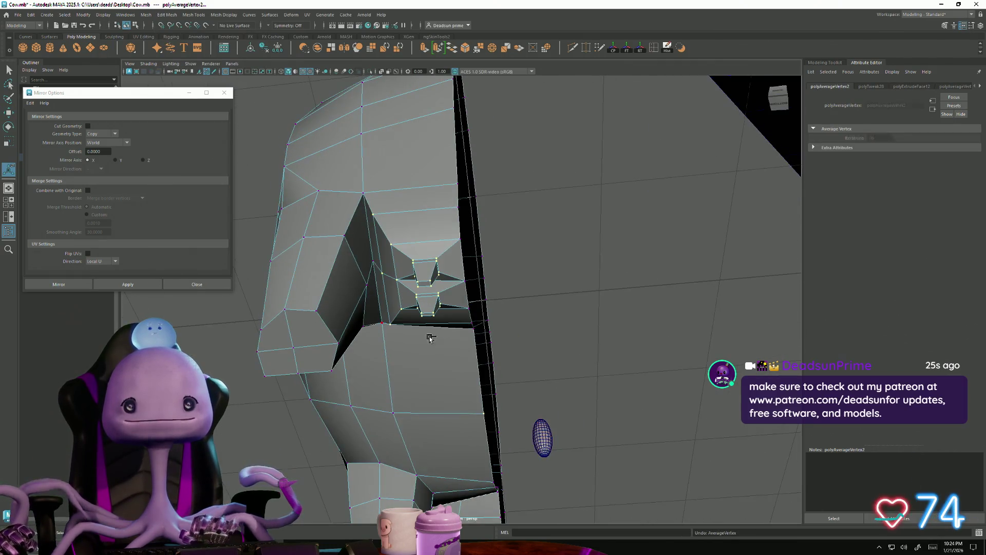
{"action": "left_click_drag", "start_coordinate": [470, 399], "coordinate": [504, 426]}
{"action": "left_click", "coordinate": [165, 17]}
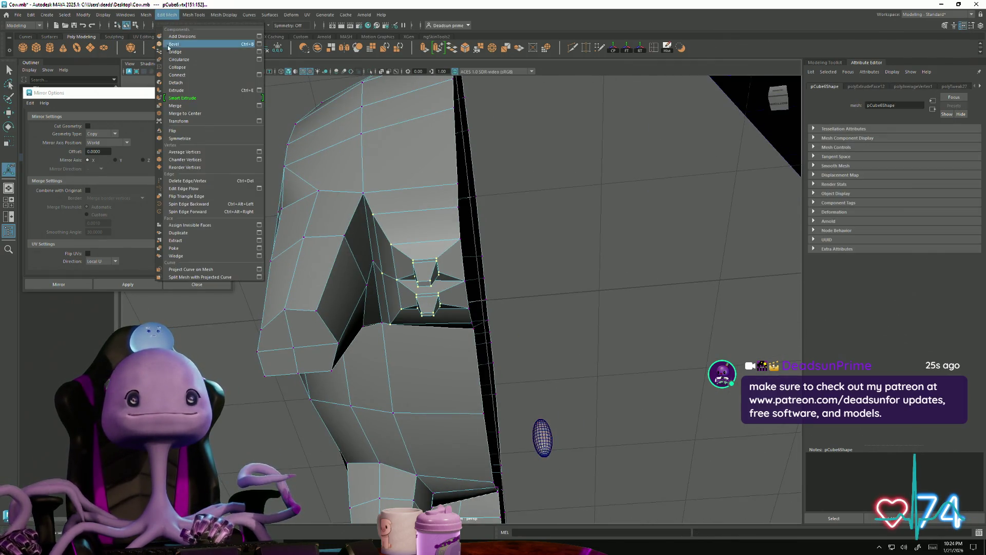
{"action": "left_click", "coordinate": [202, 152]}
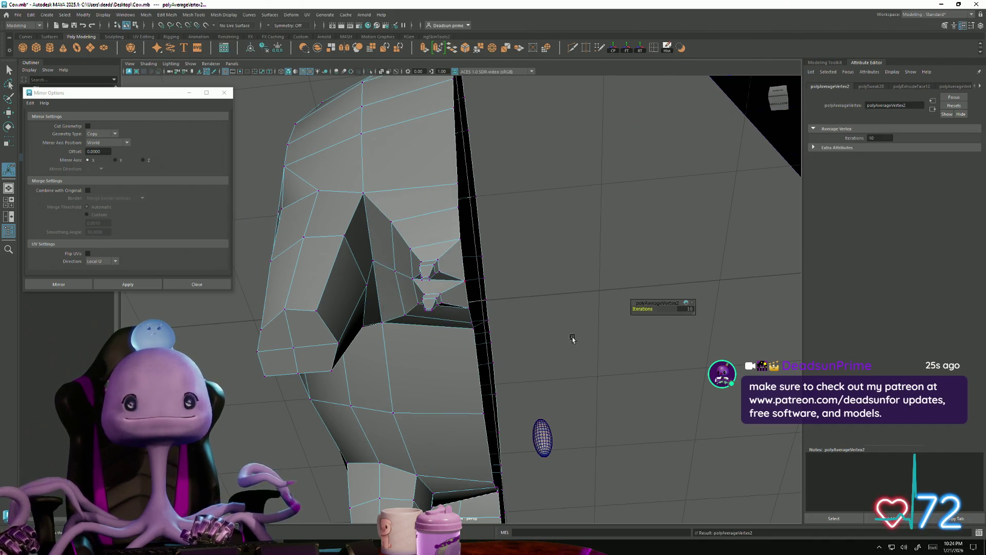
{"action": "mouse_move", "coordinate": [572, 337]}
{"action": "left_mouse_down", "text": "alt"}
{"action": "mouse_move", "coordinate": [458, 379]}
{"action": "mouse_move", "coordinate": [388, 377]}
{"action": "mouse_move", "coordinate": [477, 360]}
{"action": "mouse_move", "coordinate": [341, 359]}
{"action": "mouse_move", "coordinate": [406, 279]}
{"action": "left_mouse_up", "text": "alt"}
{"action": "right_click_drag", "start_coordinate": [432, 234], "coordinate": [431, 208]}
{"action": "mouse_move", "coordinate": [431, 208]}
{"action": "left_mouse_down", "text": "alt"}
{"action": "mouse_move", "coordinate": [488, 287]}
{"action": "mouse_move", "coordinate": [544, 296]}
{"action": "mouse_move", "coordinate": [514, 308]}
{"action": "mouse_move", "coordinate": [467, 400]}
{"action": "left_mouse_up", "text": "alt"}
Step: In Firefox, scroll through the Bing Bong Models Patreon post's preview images and zip attachments
{"action": "key", "text": "alt+Tab"}
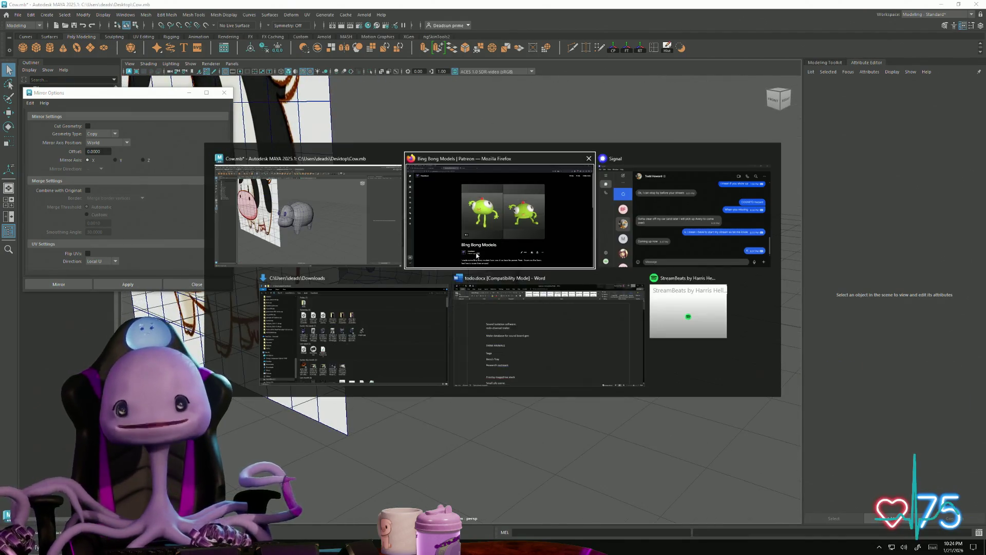
{"action": "scroll", "coordinate": [286, 342], "scroll_direction": "down", "scroll_amount": 5}
{"action": "scroll", "coordinate": [293, 362], "scroll_direction": "down", "scroll_amount": 2}
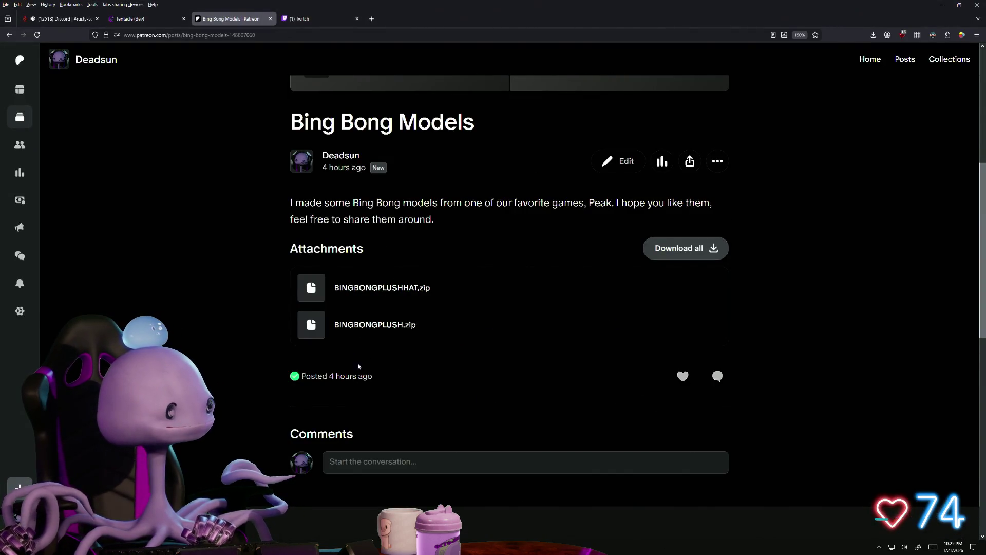
{"action": "scroll", "coordinate": [358, 366], "scroll_direction": "up", "scroll_amount": 4}
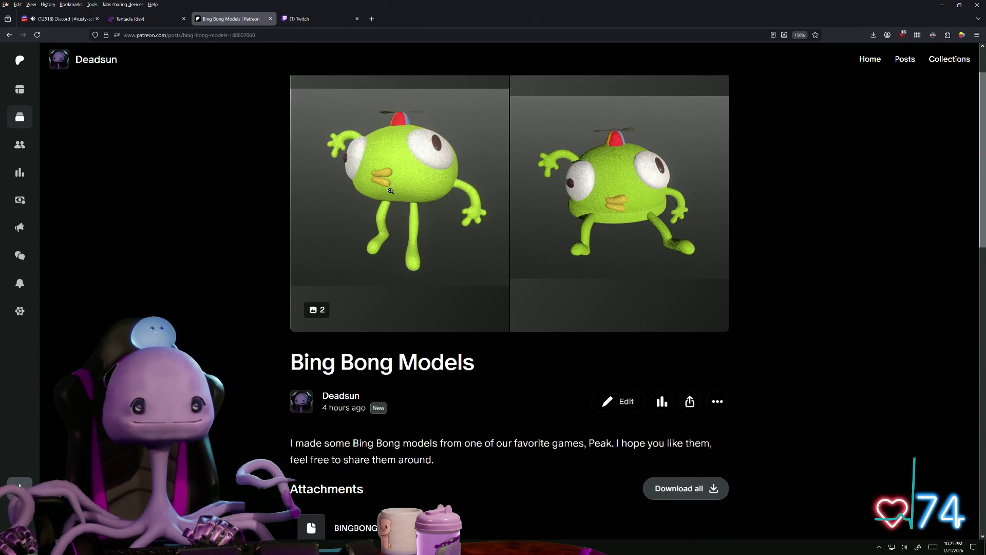
{"action": "scroll", "coordinate": [391, 191], "scroll_direction": "down", "scroll_amount": 1}
{"action": "scroll", "coordinate": [389, 297], "scroll_direction": "down", "scroll_amount": 2}
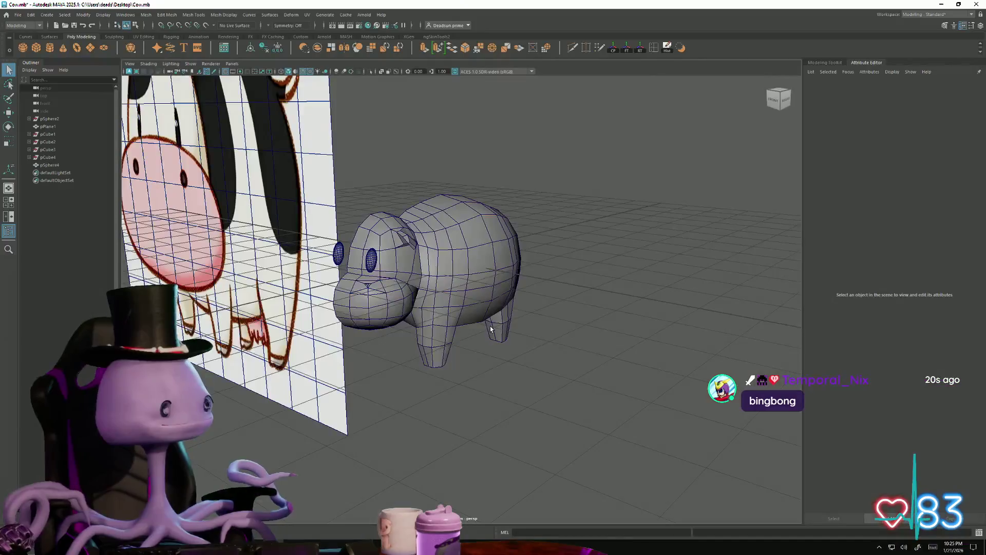
Step: Put the cow mesh into component mode and orbit to a side view of the tail stub
{"action": "right_click", "coordinate": [456, 265]}
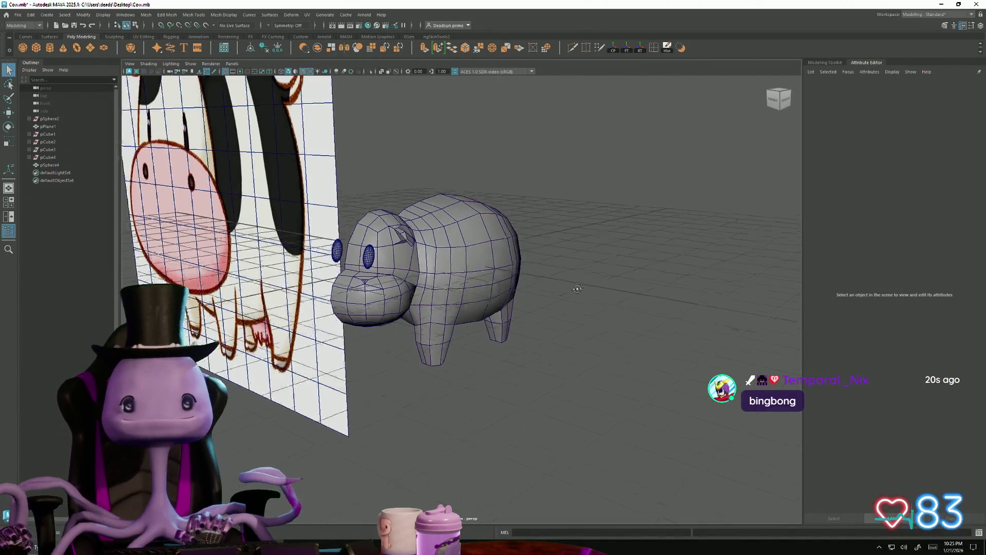
{"action": "mouse_move", "coordinate": [456, 265]}
{"action": "left_mouse_down", "text": "alt"}
{"action": "mouse_move", "coordinate": [535, 288]}
{"action": "mouse_move", "coordinate": [619, 286]}
{"action": "mouse_move", "coordinate": [557, 330]}
{"action": "mouse_move", "coordinate": [569, 310]}
{"action": "mouse_move", "coordinate": [553, 300]}
{"action": "mouse_move", "coordinate": [498, 296]}
{"action": "left_mouse_up", "text": "alt"}
{"action": "scroll", "coordinate": [498, 295], "scroll_direction": "up", "scroll_amount": 5}
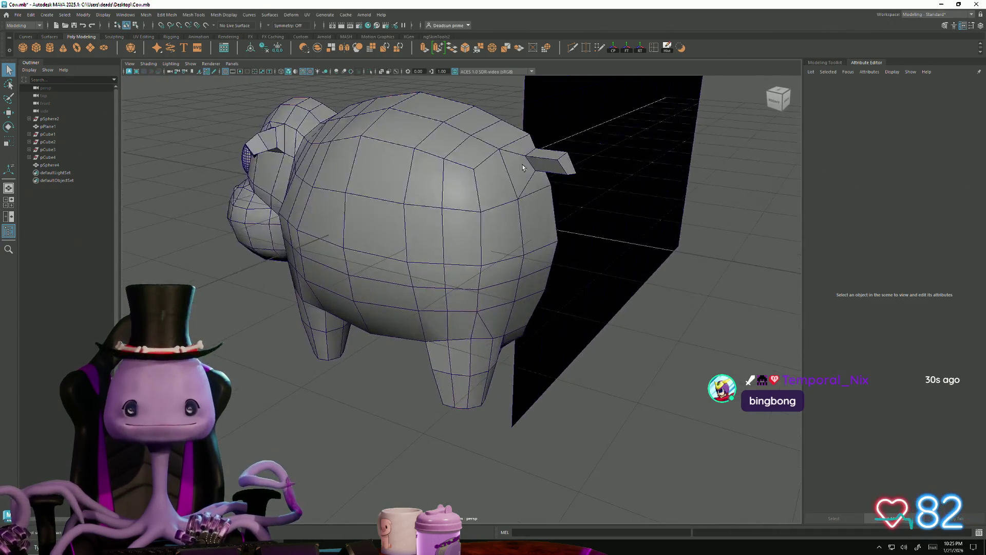
{"action": "mouse_move", "coordinate": [508, 173]}
{"action": "right_mouse_down"}
{"action": "mouse_move", "coordinate": [513, 163]}
{"action": "mouse_move", "coordinate": [563, 162]}
{"action": "mouse_move", "coordinate": [568, 192]}
{"action": "right_mouse_up"}
{"action": "scroll", "coordinate": [532, 274], "scroll_direction": "down", "scroll_amount": 3}
{"action": "mouse_move", "coordinate": [531, 275]}
{"action": "left_mouse_down", "text": "alt"}
{"action": "mouse_move", "coordinate": [391, 399]}
{"action": "mouse_move", "coordinate": [416, 360]}
{"action": "left_mouse_up", "text": "alt"}
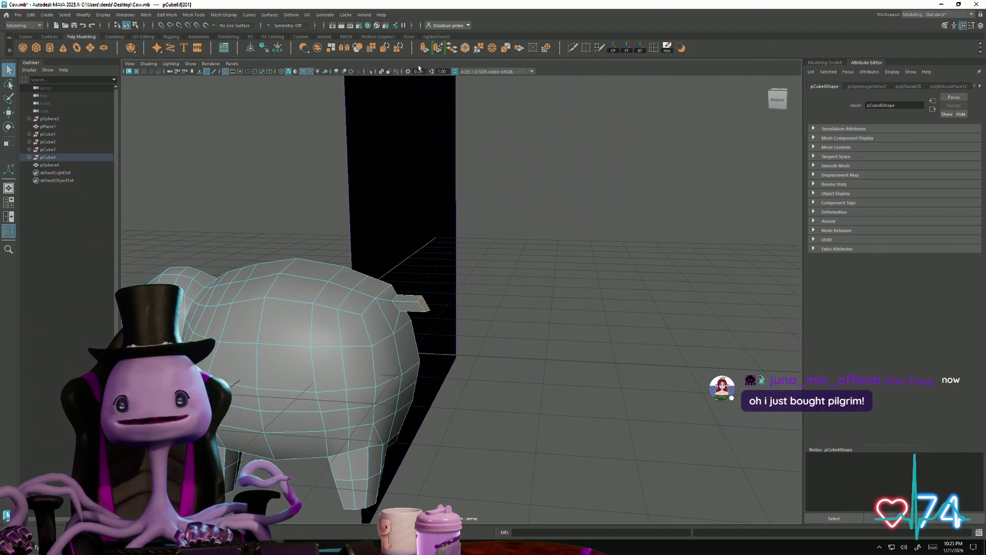
Step: Extrude the tail-end face with Ctrl+E into a longer bar and select its inner-end vertices
{"action": "key", "text": "ctrl+e"}
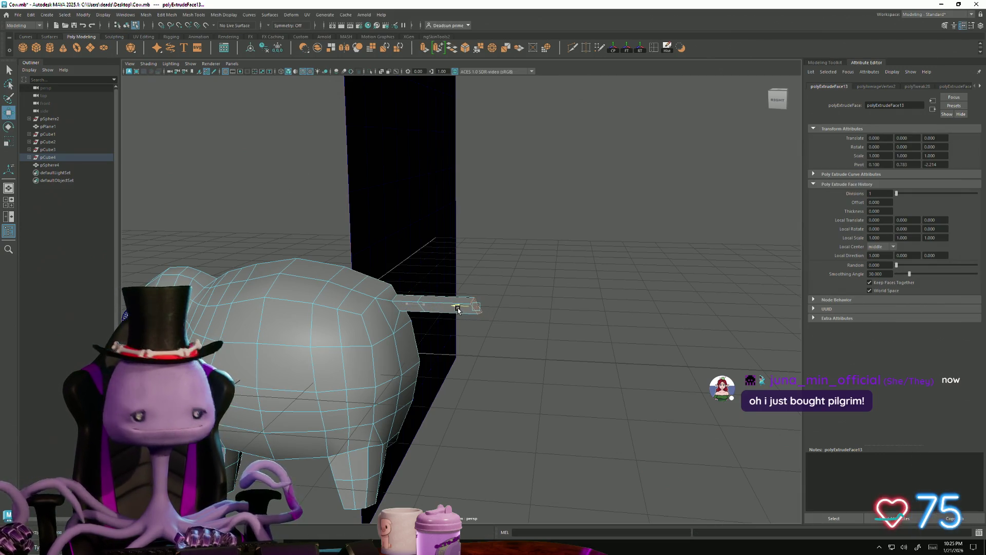
{"action": "left_click_drag", "start_coordinate": [455, 303], "coordinate": [460, 307]}
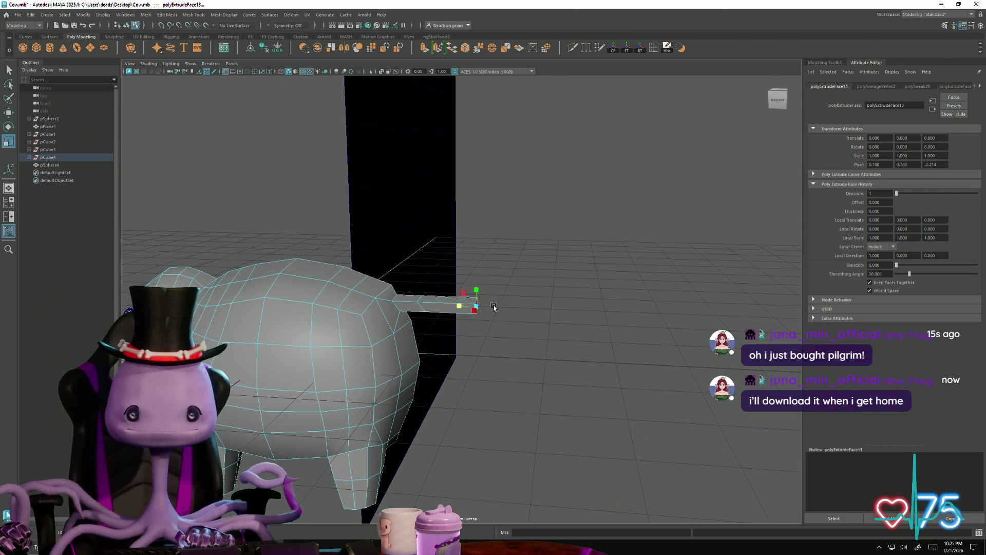
{"action": "right_click_drag", "start_coordinate": [423, 304], "coordinate": [396, 305]}
{"action": "left_click_drag", "start_coordinate": [411, 287], "coordinate": [430, 273], "text": "alt"}
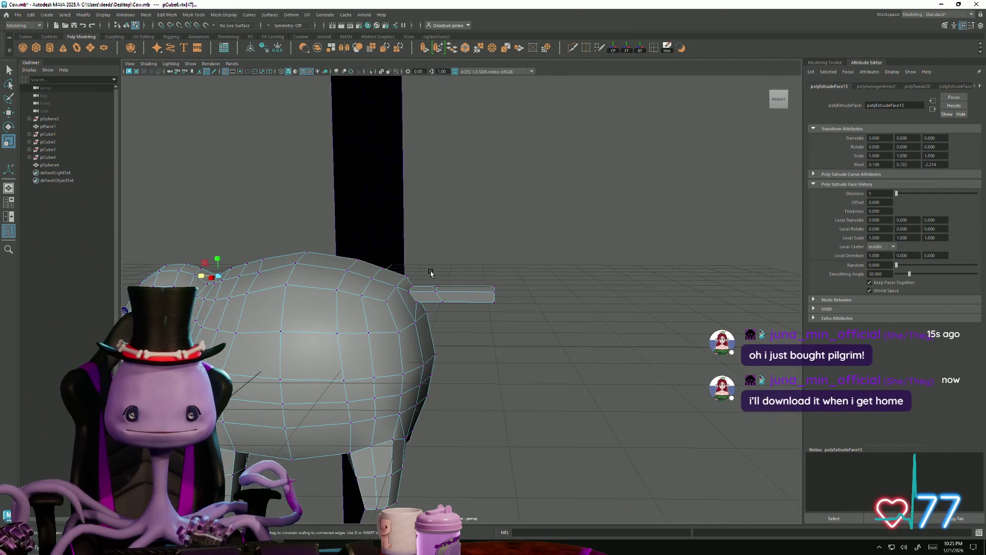
{"action": "left_click_drag", "start_coordinate": [455, 311], "coordinate": [421, 297]}
{"action": "mouse_move", "coordinate": [483, 300]}
{"action": "left_mouse_down", "text": "alt"}
{"action": "mouse_move", "coordinate": [331, 282]}
{"action": "mouse_move", "coordinate": [579, 267]}
{"action": "mouse_move", "coordinate": [464, 266]}
{"action": "left_mouse_up", "text": "alt"}
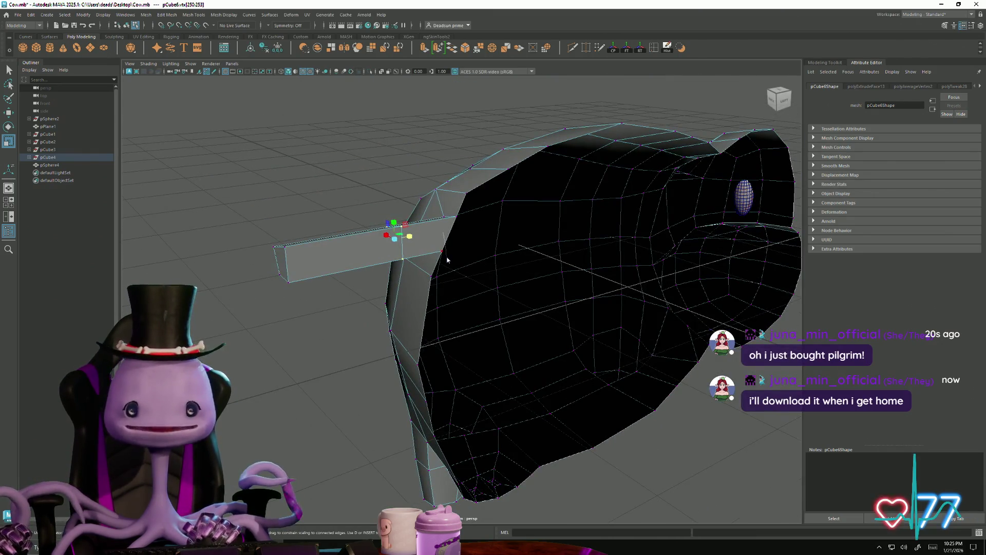
Step: Delete the stray bar face f[234]
{"action": "right_click_drag", "start_coordinate": [447, 260], "coordinate": [441, 278]}
{"action": "left_click", "coordinate": [354, 264]}
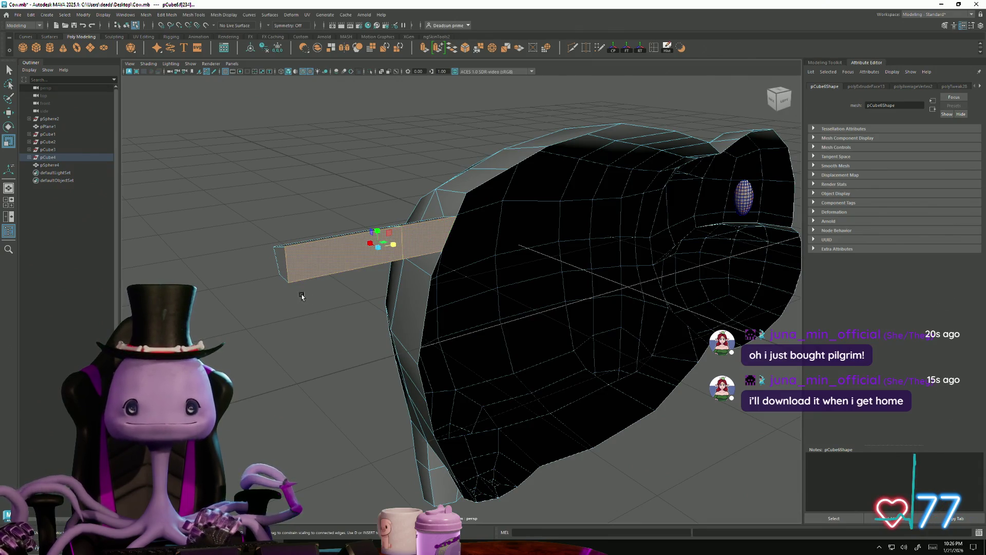
{"action": "mouse_move", "coordinate": [301, 296]}
{"action": "left_mouse_down", "text": "alt"}
{"action": "mouse_move", "coordinate": [319, 286]}
{"action": "mouse_move", "coordinate": [383, 322]}
{"action": "mouse_move", "coordinate": [427, 324]}
{"action": "mouse_move", "coordinate": [308, 299]}
{"action": "left_mouse_up", "text": "alt"}
{"action": "key", "text": "Delete"}
Step: Adjust vertex vtx[47] beside the bar's base, then zoom out to check the tail
{"action": "key", "text": "F9"}
{"action": "left_click", "coordinate": [301, 297]}
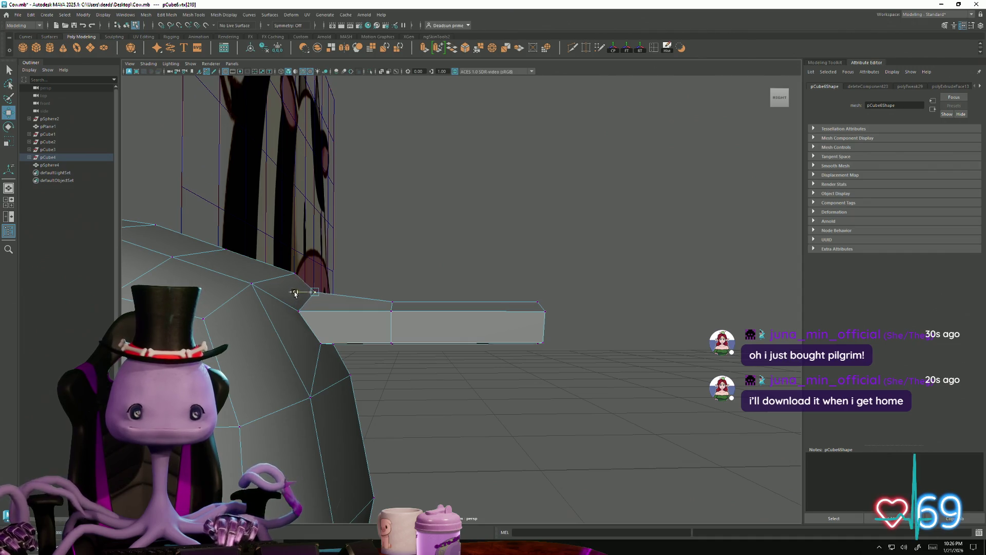
{"action": "mouse_move", "coordinate": [297, 294]}
{"action": "left_mouse_down", "text": "alt"}
{"action": "mouse_move", "coordinate": [361, 355]}
{"action": "mouse_move", "coordinate": [379, 273]}
{"action": "left_mouse_up", "text": "alt"}
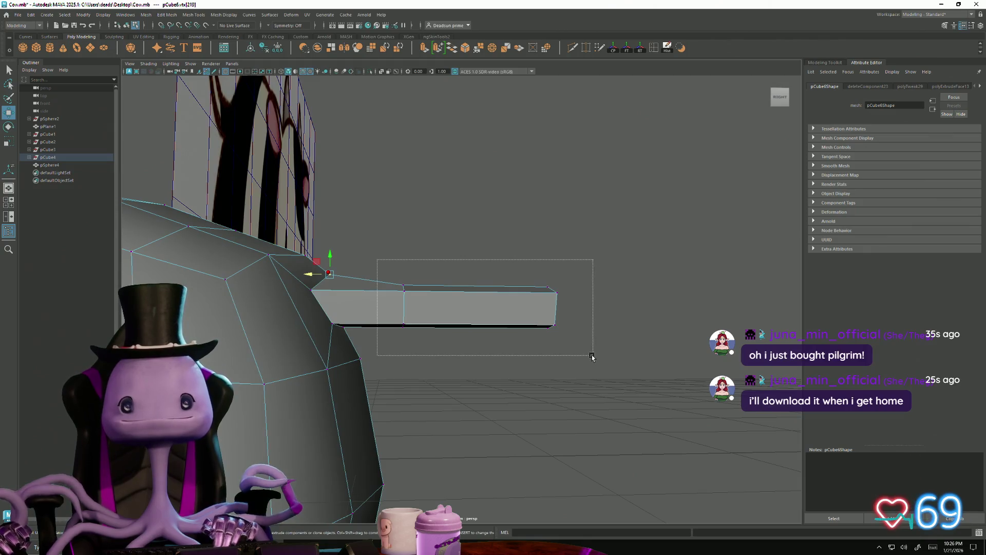
{"action": "mouse_move", "coordinate": [595, 355]}
{"action": "left_mouse_down", "text": "alt"}
{"action": "mouse_move", "coordinate": [557, 352]}
{"action": "mouse_move", "coordinate": [565, 401]}
{"action": "mouse_move", "coordinate": [602, 352]}
{"action": "mouse_move", "coordinate": [540, 429]}
{"action": "mouse_move", "coordinate": [545, 449]}
{"action": "mouse_move", "coordinate": [502, 420]}
{"action": "mouse_move", "coordinate": [517, 436]}
{"action": "mouse_move", "coordinate": [502, 410]}
{"action": "mouse_move", "coordinate": [403, 370]}
{"action": "mouse_move", "coordinate": [258, 337]}
{"action": "mouse_move", "coordinate": [321, 364]}
{"action": "mouse_move", "coordinate": [421, 365]}
{"action": "mouse_move", "coordinate": [465, 360]}
{"action": "mouse_move", "coordinate": [491, 316]}
{"action": "left_mouse_up", "text": "alt"}
{"action": "scroll", "coordinate": [404, 371], "scroll_direction": "down", "scroll_amount": 5}
{"action": "right_click", "coordinate": [491, 311]}
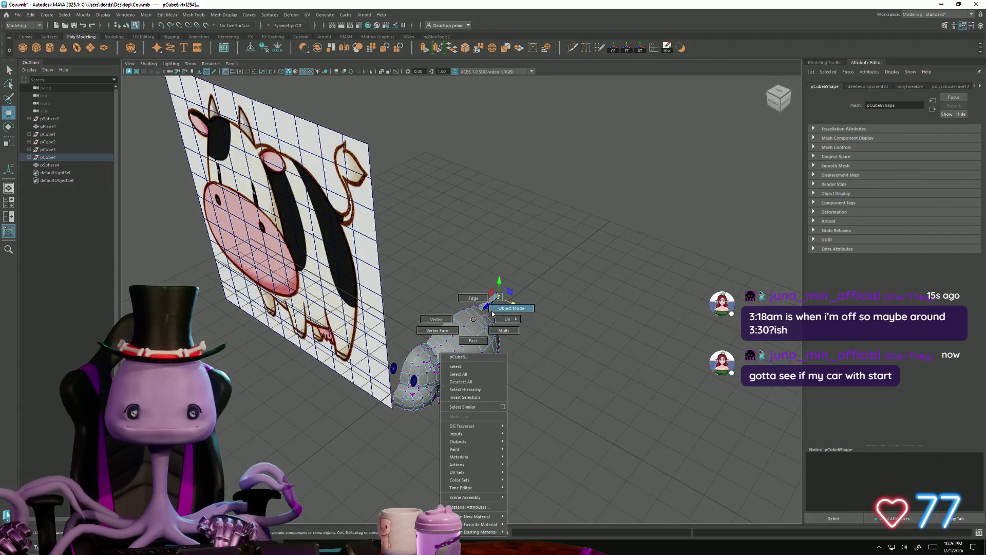
Step: Extrude the tail-tip face, then scale and move the new segment to taper the tail
{"action": "left_click", "coordinate": [599, 302]}
{"action": "mouse_move", "coordinate": [599, 302]}
{"action": "left_mouse_down", "text": "alt"}
{"action": "mouse_move", "coordinate": [377, 365]}
{"action": "mouse_move", "coordinate": [318, 351]}
{"action": "mouse_move", "coordinate": [289, 364]}
{"action": "mouse_move", "coordinate": [293, 386]}
{"action": "mouse_move", "coordinate": [343, 399]}
{"action": "mouse_move", "coordinate": [370, 363]}
{"action": "mouse_move", "coordinate": [346, 364]}
{"action": "mouse_move", "coordinate": [361, 354]}
{"action": "mouse_move", "coordinate": [359, 370]}
{"action": "mouse_move", "coordinate": [513, 442]}
{"action": "mouse_move", "coordinate": [488, 426]}
{"action": "mouse_move", "coordinate": [504, 469]}
{"action": "mouse_move", "coordinate": [507, 403]}
{"action": "mouse_move", "coordinate": [385, 412]}
{"action": "mouse_move", "coordinate": [448, 423]}
{"action": "left_mouse_up", "text": "alt"}
{"action": "scroll", "coordinate": [514, 442], "scroll_direction": "up", "scroll_amount": 5}
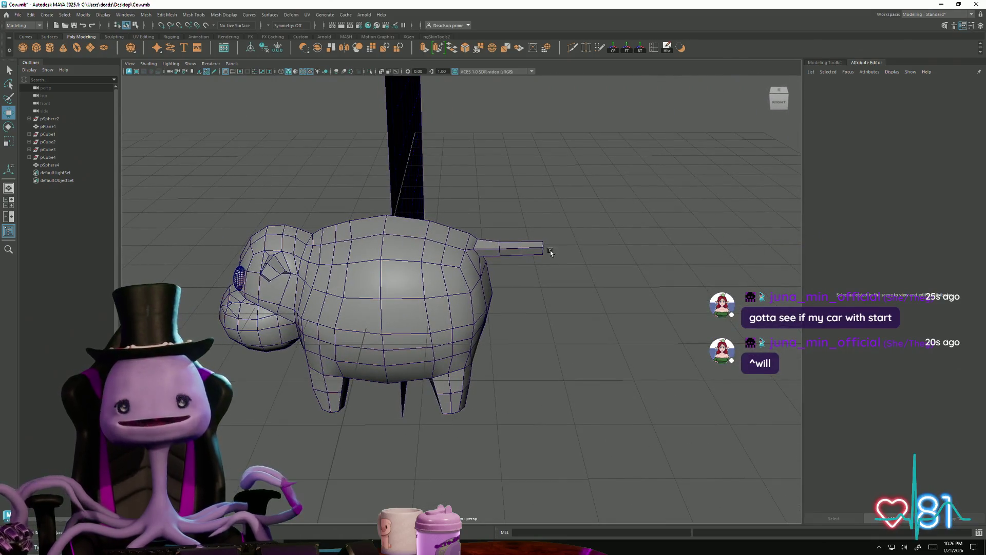
{"action": "left_click_drag", "start_coordinate": [550, 252], "coordinate": [400, 223], "text": "alt"}
{"action": "right_click_drag", "start_coordinate": [400, 223], "coordinate": [400, 267]}
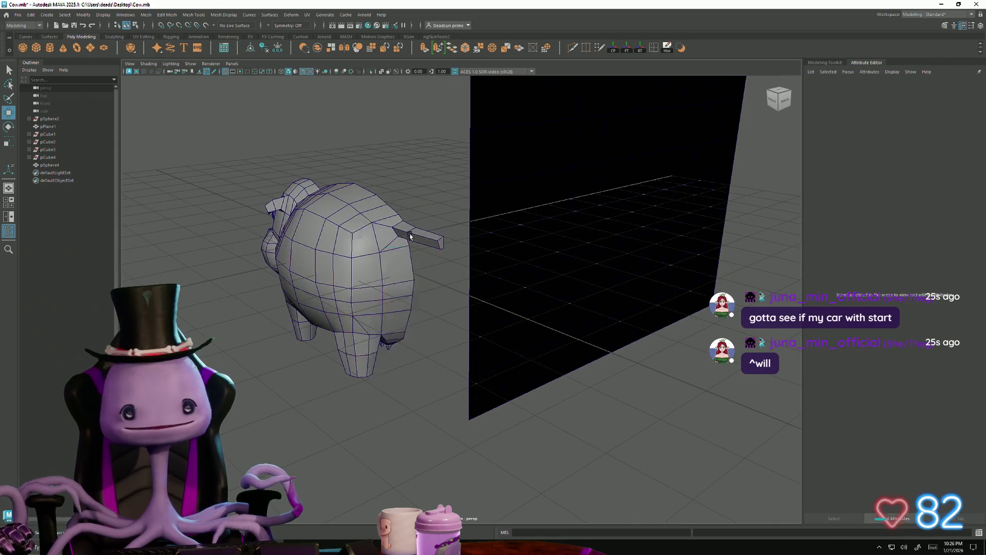
{"action": "left_click", "coordinate": [444, 245]}
{"action": "key", "text": "ctrl+e"}
{"action": "left_click_drag", "start_coordinate": [409, 211], "coordinate": [501, 296], "text": "alt"}
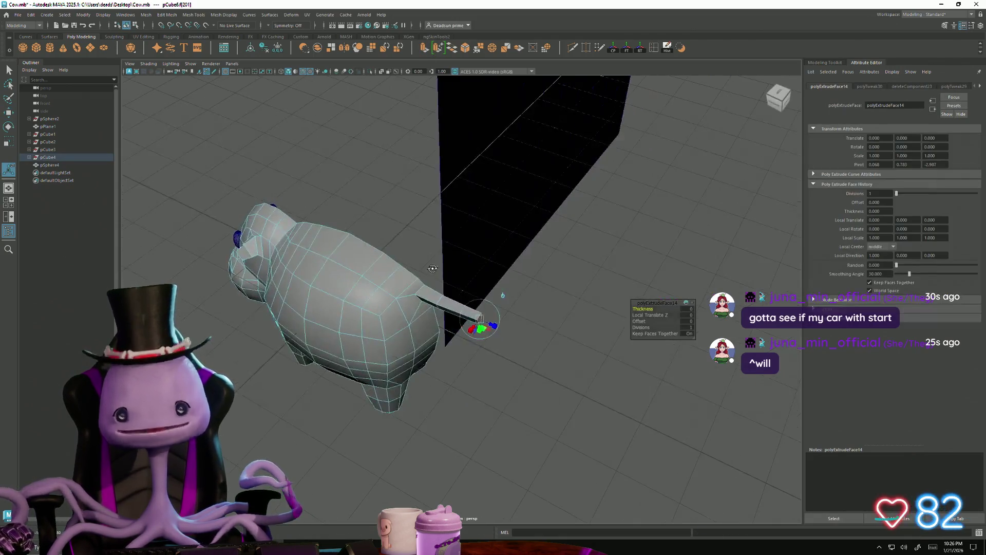
{"action": "right_click_drag", "start_coordinate": [501, 296], "coordinate": [572, 418], "text": "alt"}
{"action": "key", "text": "r"}
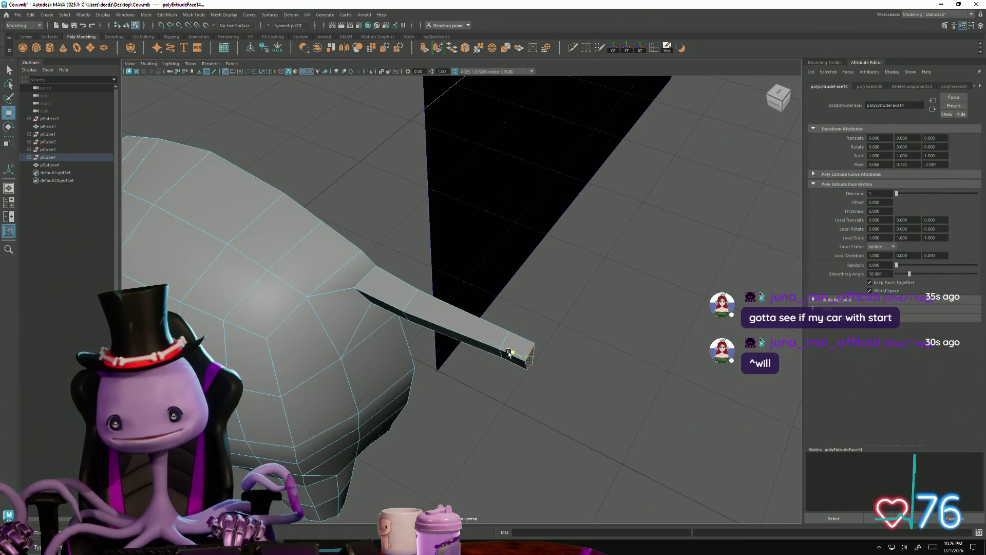
{"action": "key", "text": "w"}
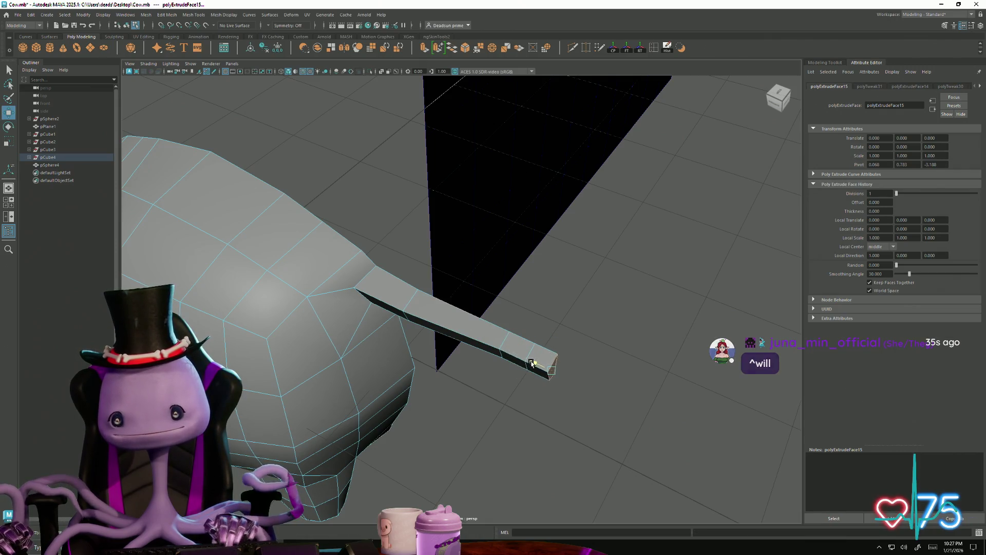
Step: Select the vertices at the tail tip in vertex mode
{"action": "mouse_move", "coordinate": [527, 319]}
{"action": "right_mouse_down"}
{"action": "mouse_move", "coordinate": [489, 343]}
{"action": "mouse_move", "coordinate": [488, 320]}
{"action": "right_mouse_up"}
{"action": "mouse_move", "coordinate": [510, 334]}
{"action": "left_mouse_down", "text": "alt"}
{"action": "mouse_move", "coordinate": [645, 457]}
{"action": "mouse_move", "coordinate": [521, 428]}
{"action": "mouse_move", "coordinate": [477, 404]}
{"action": "left_mouse_up", "text": "alt"}
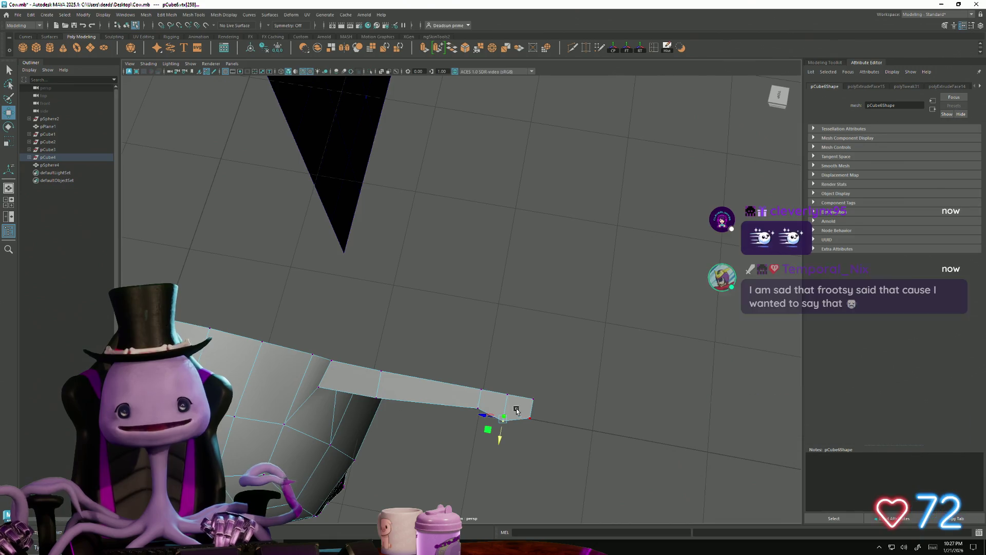
{"action": "left_click_drag", "start_coordinate": [521, 380], "coordinate": [570, 452]}
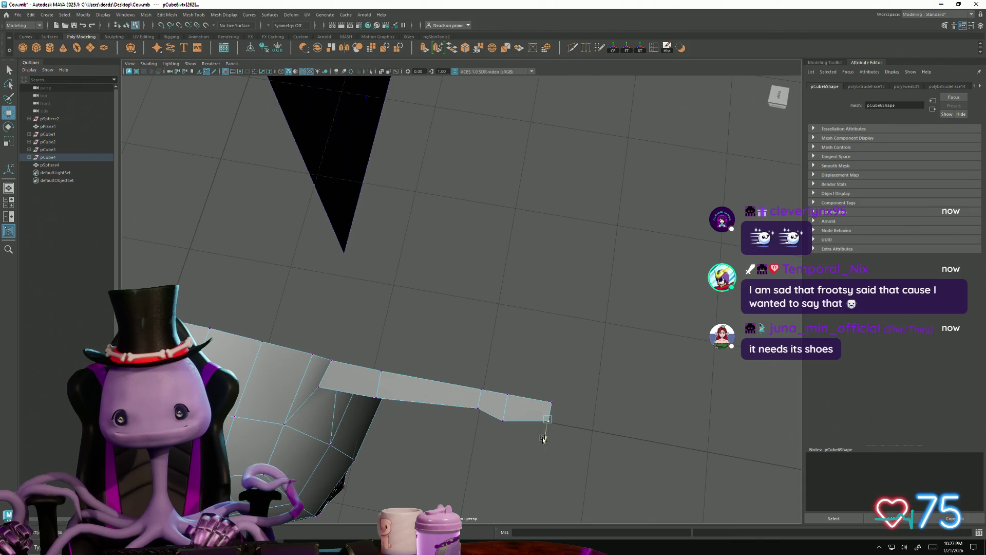
{"action": "mouse_move", "coordinate": [545, 430]}
{"action": "left_mouse_down", "text": "alt"}
{"action": "mouse_move", "coordinate": [479, 409]}
{"action": "mouse_move", "coordinate": [380, 313]}
{"action": "mouse_move", "coordinate": [424, 430]}
{"action": "left_mouse_up", "text": "alt"}
{"action": "mouse_move", "coordinate": [423, 430]}
{"action": "right_mouse_down", "text": "alt"}
{"action": "mouse_move", "coordinate": [615, 443]}
{"action": "mouse_move", "coordinate": [511, 445]}
{"action": "mouse_move", "coordinate": [361, 363]}
{"action": "right_mouse_up", "text": "alt"}
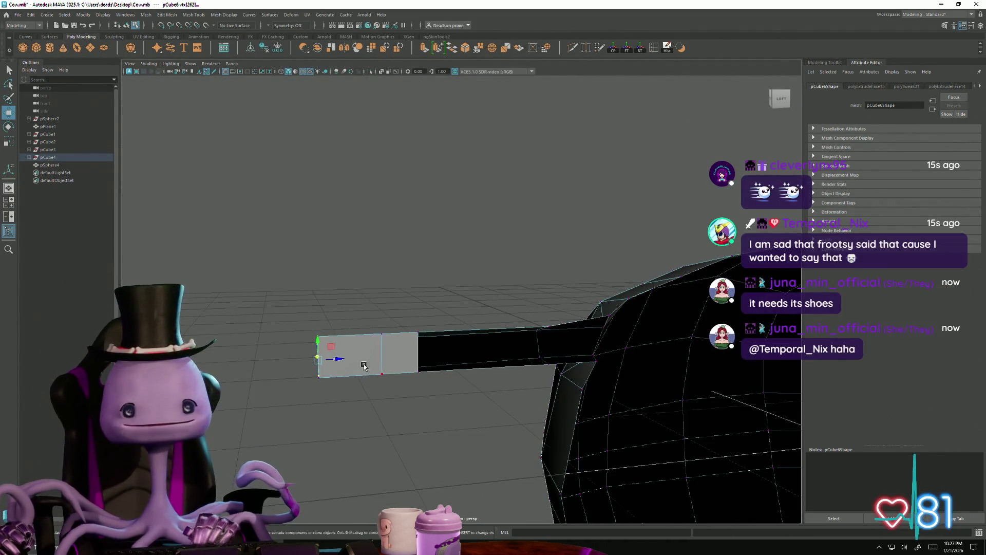
Step: Delete the open end faces at the tail tip
{"action": "right_click", "coordinate": [364, 369]}
{"action": "left_click", "coordinate": [363, 341]}
{"action": "left_click", "coordinate": [361, 367], "text": "shift"}
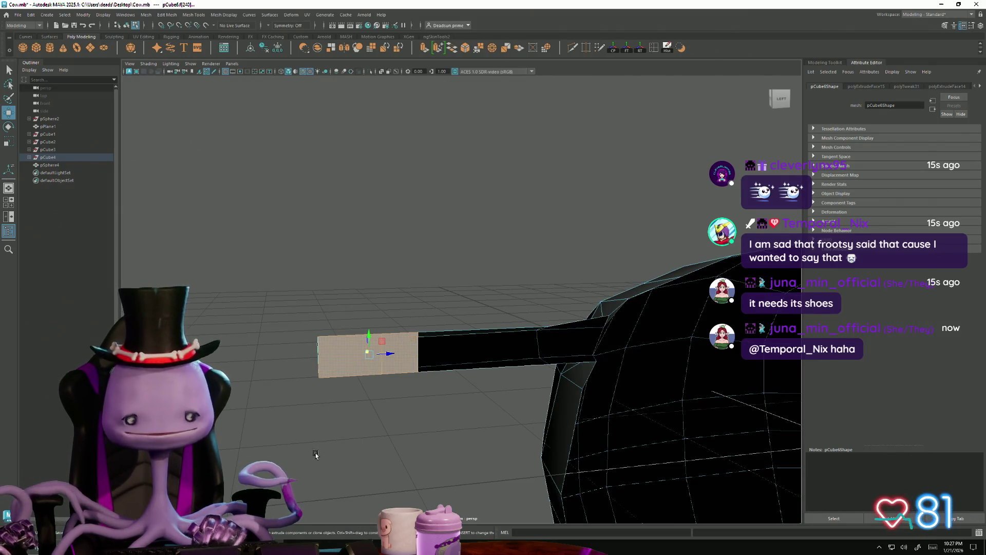
{"action": "key", "text": "Delete"}
Step: View the cow from behind and put the mesh back into vertex editing
{"action": "mouse_move", "coordinate": [311, 340]}
{"action": "left_mouse_down", "text": "alt"}
{"action": "mouse_move", "coordinate": [260, 348]}
{"action": "mouse_move", "coordinate": [275, 343]}
{"action": "left_mouse_up", "text": "alt"}
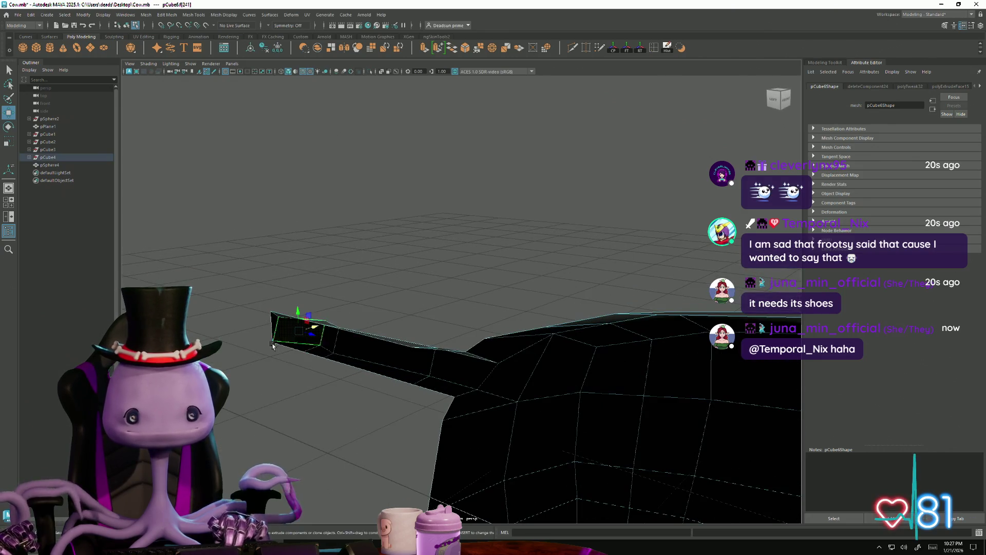
{"action": "right_click_drag", "start_coordinate": [282, 344], "coordinate": [276, 342]}
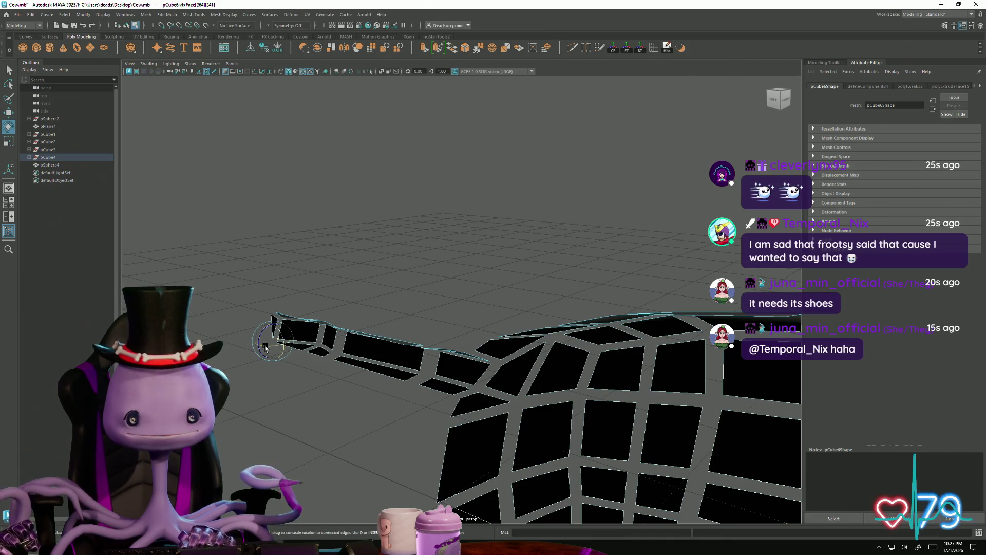
{"action": "mouse_move", "coordinate": [263, 350]}
{"action": "right_mouse_down", "text": "alt"}
{"action": "mouse_move", "coordinate": [315, 375]}
{"action": "mouse_move", "coordinate": [237, 260]}
{"action": "right_mouse_up", "text": "alt"}
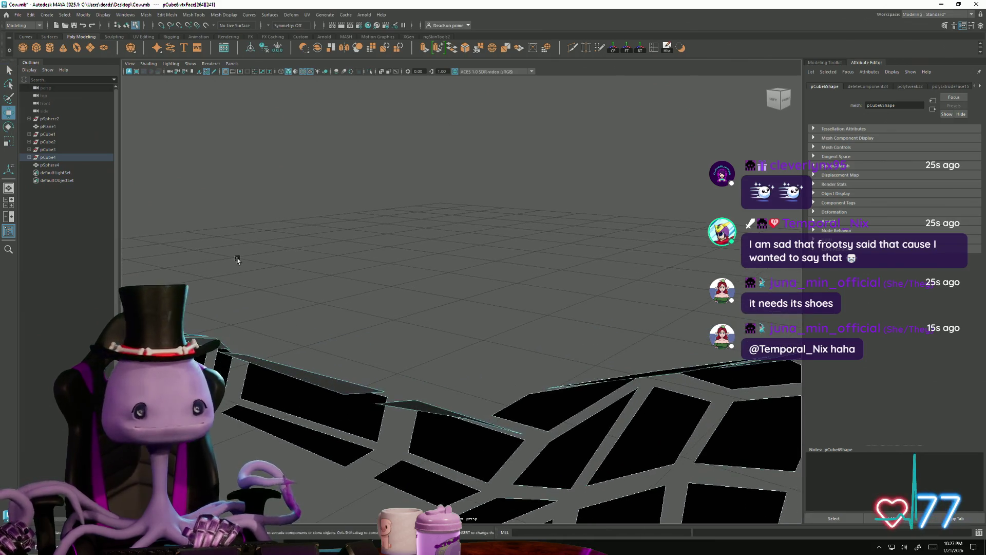
{"action": "right_click_drag", "start_coordinate": [287, 329], "coordinate": [267, 309], "text": "alt"}
{"action": "mouse_move", "coordinate": [308, 334]}
{"action": "left_mouse_down", "text": "alt"}
{"action": "mouse_move", "coordinate": [390, 362]}
{"action": "mouse_move", "coordinate": [537, 309]}
{"action": "left_mouse_up", "text": "alt"}
{"action": "right_click", "coordinate": [537, 309]}
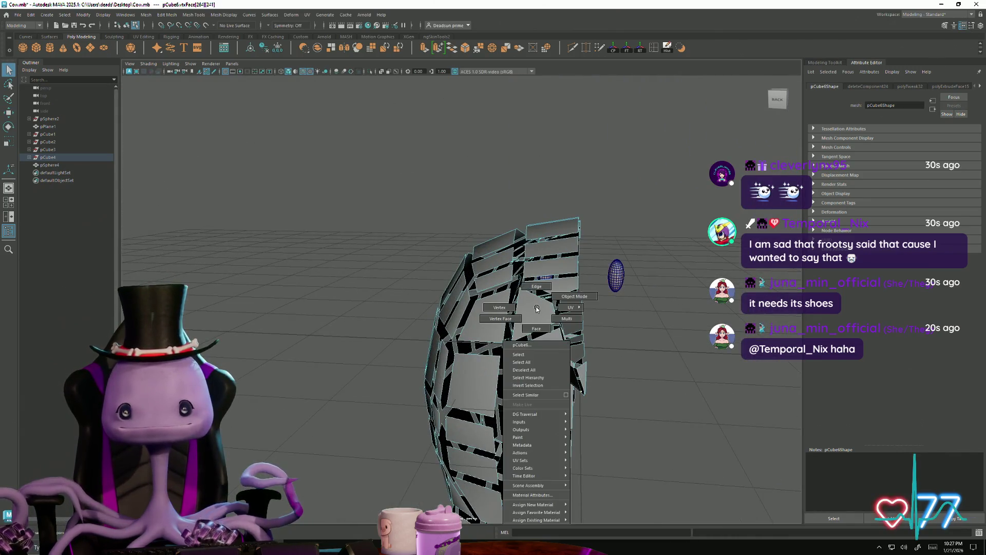
{"action": "left_click", "coordinate": [500, 304]}
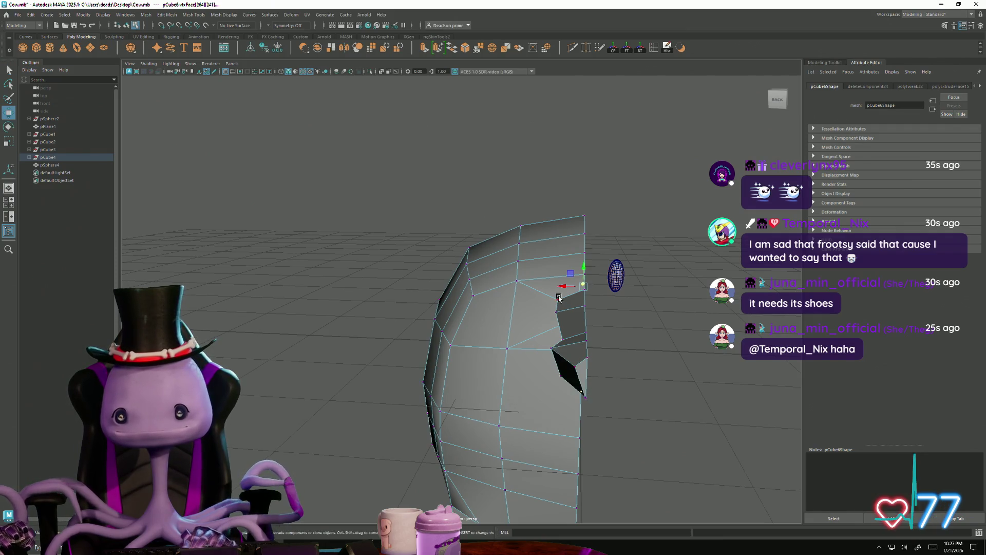
Step: Orbit around the cow to review the tail from below and the side
{"action": "left_click_drag", "start_coordinate": [559, 297], "coordinate": [576, 226], "text": "alt"}
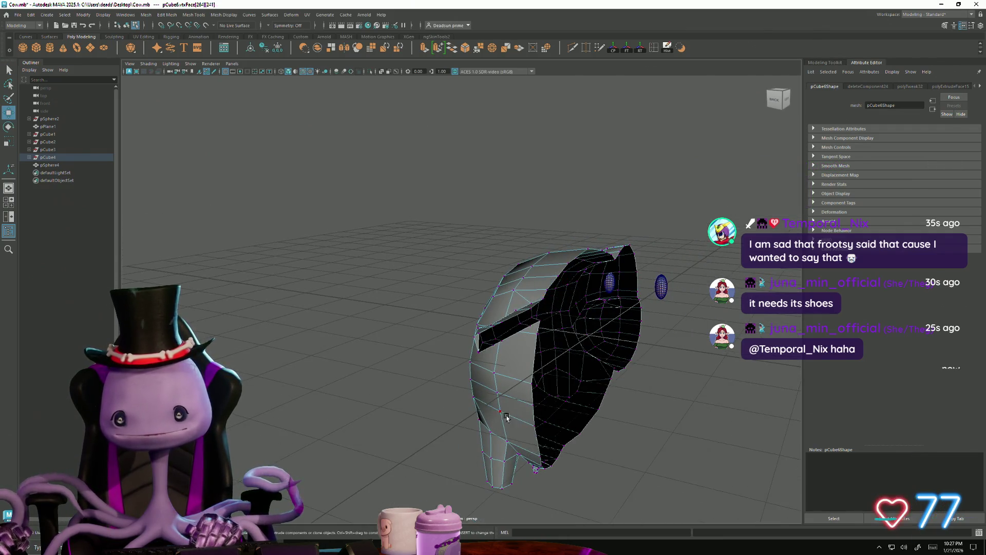
{"action": "mouse_move", "coordinate": [507, 418]}
{"action": "left_mouse_down", "text": "alt"}
{"action": "mouse_move", "coordinate": [535, 423]}
{"action": "mouse_move", "coordinate": [583, 382]}
{"action": "left_mouse_up", "text": "alt"}
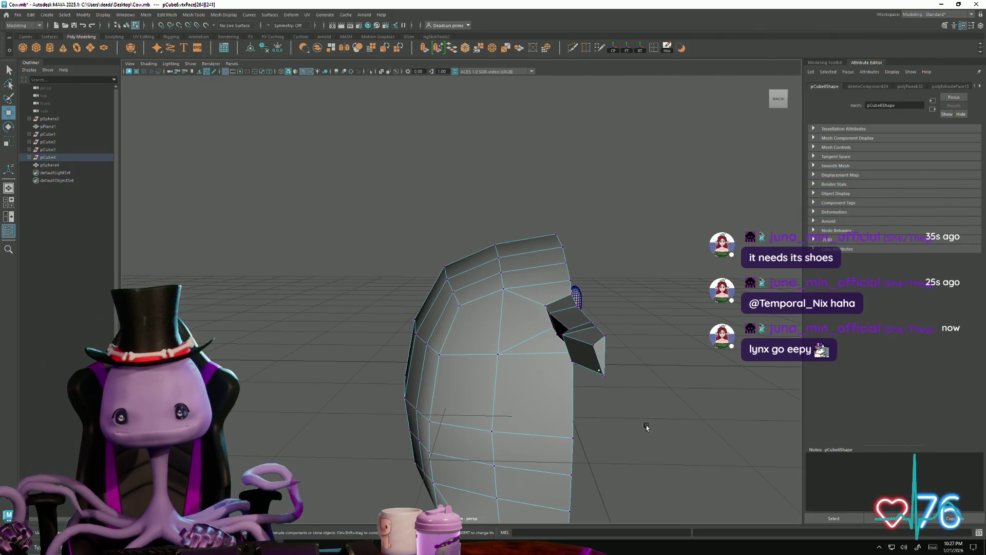
{"action": "mouse_move", "coordinate": [645, 427]}
{"action": "left_mouse_down", "text": "alt"}
{"action": "mouse_move", "coordinate": [272, 346]}
{"action": "mouse_move", "coordinate": [553, 376]}
{"action": "mouse_move", "coordinate": [506, 290]}
{"action": "mouse_move", "coordinate": [408, 370]}
{"action": "mouse_move", "coordinate": [380, 349]}
{"action": "left_mouse_up", "text": "alt"}
{"action": "mouse_move", "coordinate": [437, 325]}
{"action": "left_mouse_down", "text": "alt"}
{"action": "mouse_move", "coordinate": [361, 282]}
{"action": "mouse_move", "coordinate": [479, 377]}
{"action": "left_mouse_up", "text": "alt"}
{"action": "right_click_drag", "start_coordinate": [479, 377], "coordinate": [681, 408], "text": "alt"}
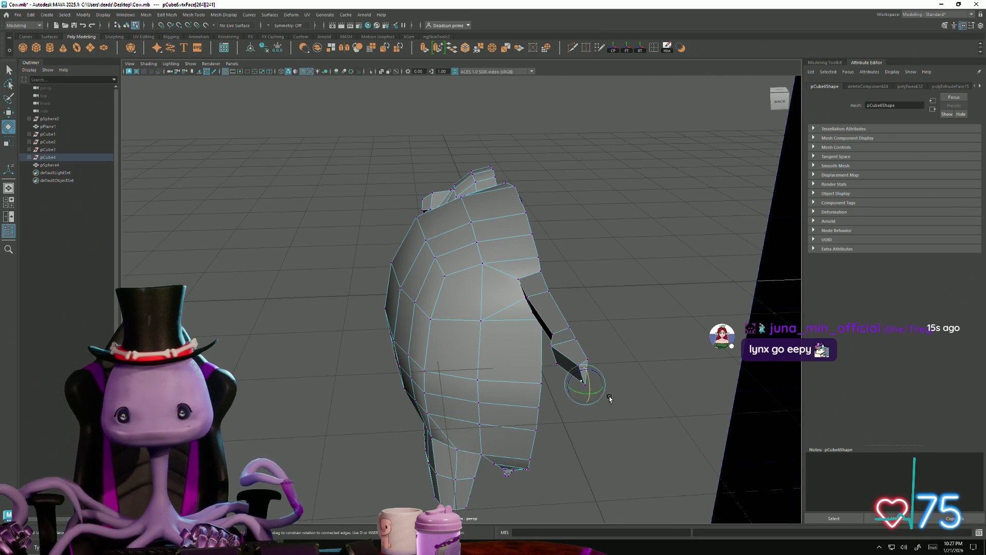
{"action": "key", "text": "q"}
{"action": "key", "text": "w"}
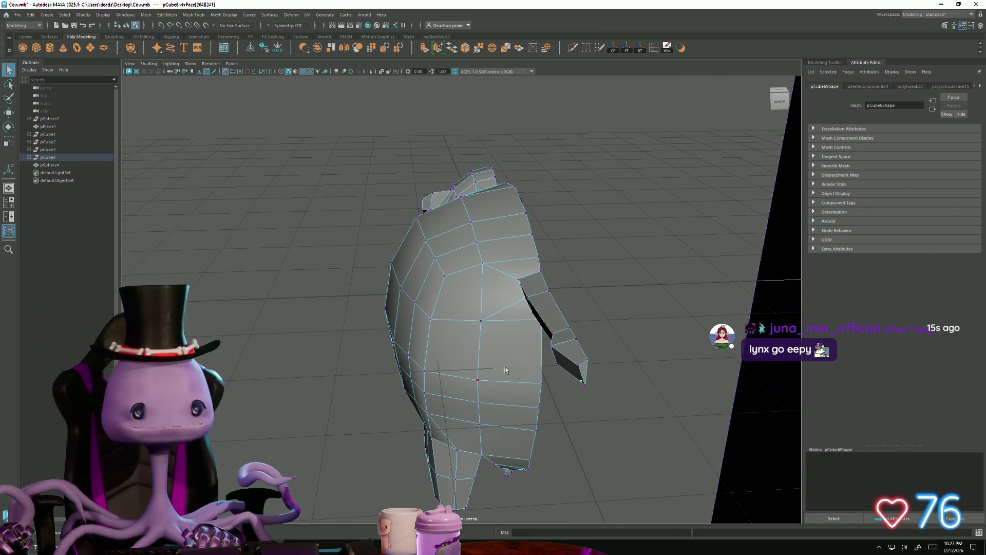
{"action": "mouse_move", "coordinate": [600, 402]}
{"action": "right_mouse_down", "text": "alt"}
{"action": "mouse_move", "coordinate": [282, 331]}
{"action": "mouse_move", "coordinate": [632, 425]}
{"action": "mouse_move", "coordinate": [504, 391]}
{"action": "right_mouse_up", "text": "alt"}
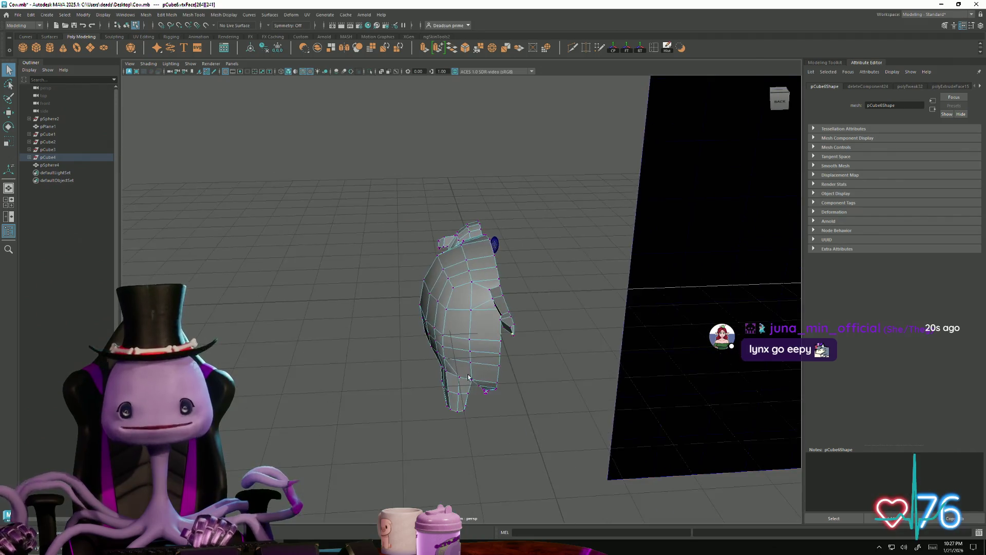
{"action": "left_click_drag", "start_coordinate": [504, 391], "coordinate": [577, 370], "text": "alt"}
{"action": "right_click_drag", "start_coordinate": [577, 370], "coordinate": [817, 397], "text": "alt"}
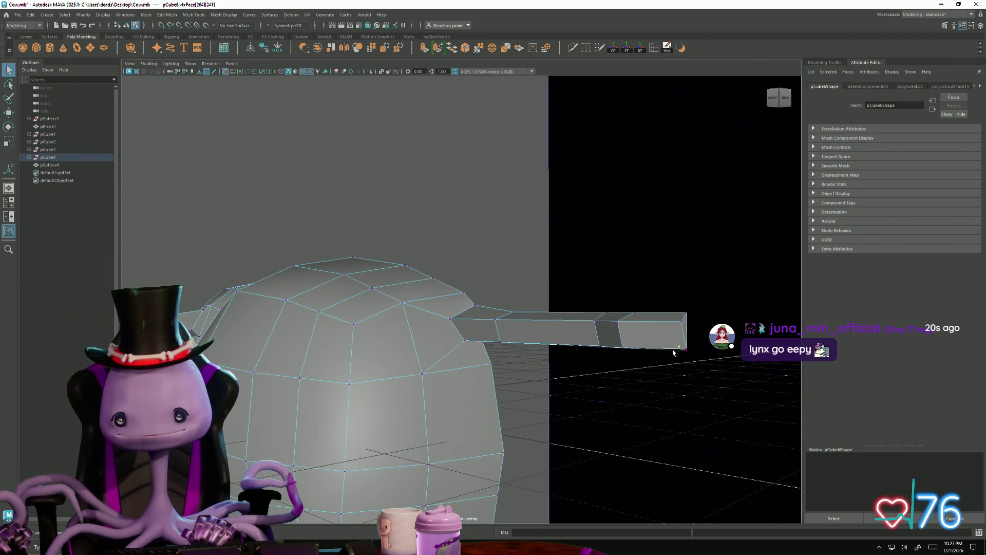
Step: Select the vertex at the extruded piece's tip, inspecting it from several angles
{"action": "left_click_drag", "start_coordinate": [674, 353], "coordinate": [684, 271], "text": "alt"}
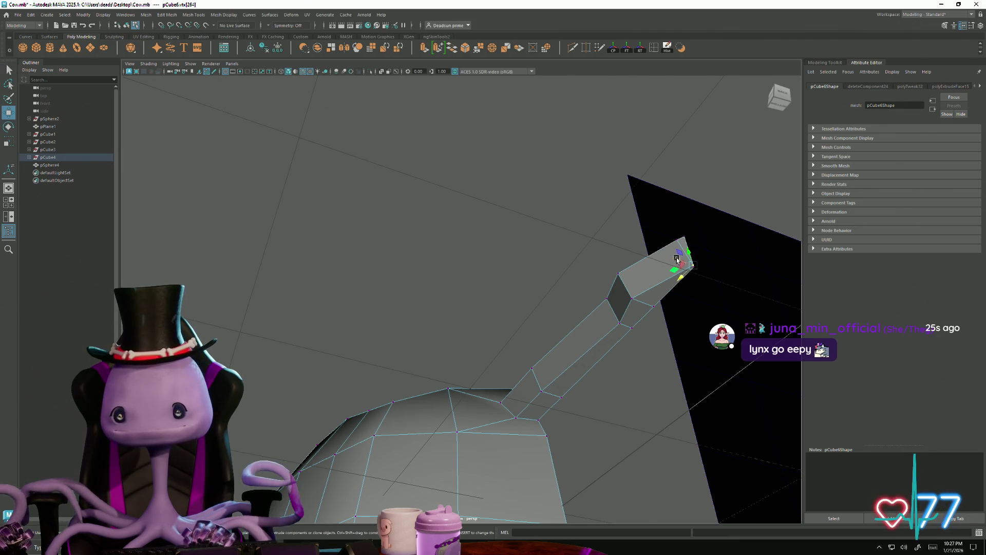
{"action": "left_click", "coordinate": [663, 258]}
{"action": "mouse_move", "coordinate": [663, 258]}
{"action": "left_mouse_down", "text": "alt"}
{"action": "mouse_move", "coordinate": [640, 306]}
{"action": "mouse_move", "coordinate": [654, 423]}
{"action": "mouse_move", "coordinate": [657, 385]}
{"action": "mouse_move", "coordinate": [493, 375]}
{"action": "mouse_move", "coordinate": [442, 317]}
{"action": "left_mouse_up", "text": "alt"}
{"action": "mouse_move", "coordinate": [738, 392]}
{"action": "left_mouse_down", "text": "alt"}
{"action": "mouse_move", "coordinate": [363, 374]}
{"action": "mouse_move", "coordinate": [407, 379]}
{"action": "mouse_move", "coordinate": [419, 370]}
{"action": "mouse_move", "coordinate": [400, 371]}
{"action": "left_mouse_up", "text": "alt"}
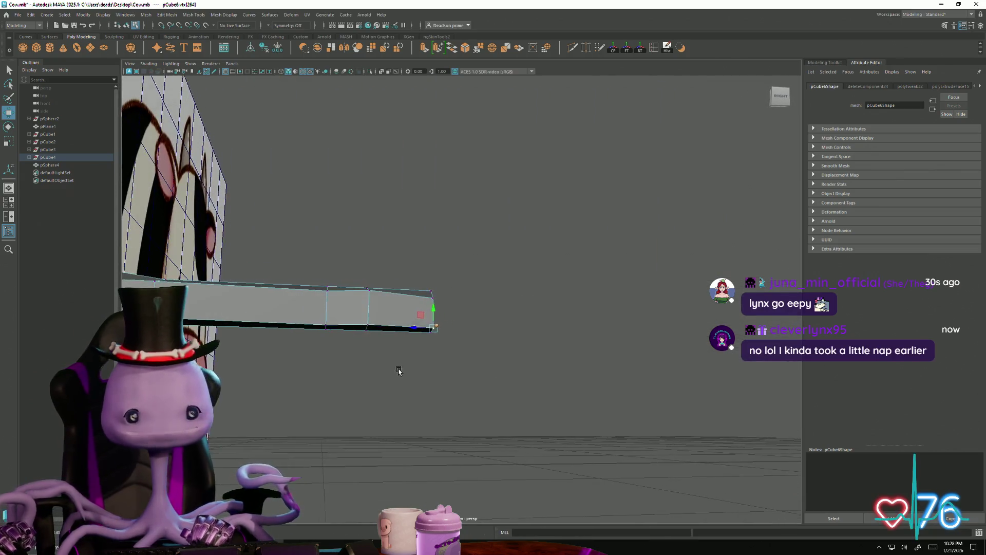
{"action": "left_click", "coordinate": [432, 293]}
{"action": "mouse_move", "coordinate": [461, 326]}
{"action": "left_mouse_down", "text": "alt"}
{"action": "mouse_move", "coordinate": [447, 403]}
{"action": "mouse_move", "coordinate": [422, 392]}
{"action": "mouse_move", "coordinate": [535, 376]}
{"action": "mouse_move", "coordinate": [492, 335]}
{"action": "mouse_move", "coordinate": [502, 423]}
{"action": "left_mouse_up", "text": "alt"}
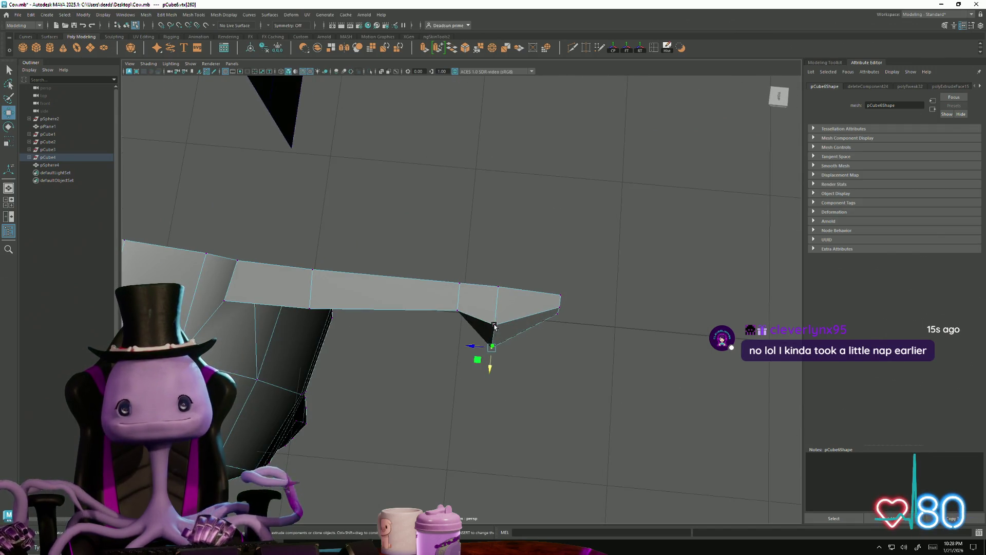
{"action": "mouse_move", "coordinate": [492, 345]}
{"action": "left_mouse_down", "text": "alt"}
{"action": "mouse_move", "coordinate": [500, 337]}
{"action": "mouse_move", "coordinate": [401, 337]}
{"action": "mouse_move", "coordinate": [407, 301]}
{"action": "mouse_move", "coordinate": [452, 408]}
{"action": "mouse_move", "coordinate": [436, 400]}
{"action": "left_mouse_up", "text": "alt"}
{"action": "scroll", "coordinate": [504, 354], "scroll_direction": "up", "scroll_amount": 5}
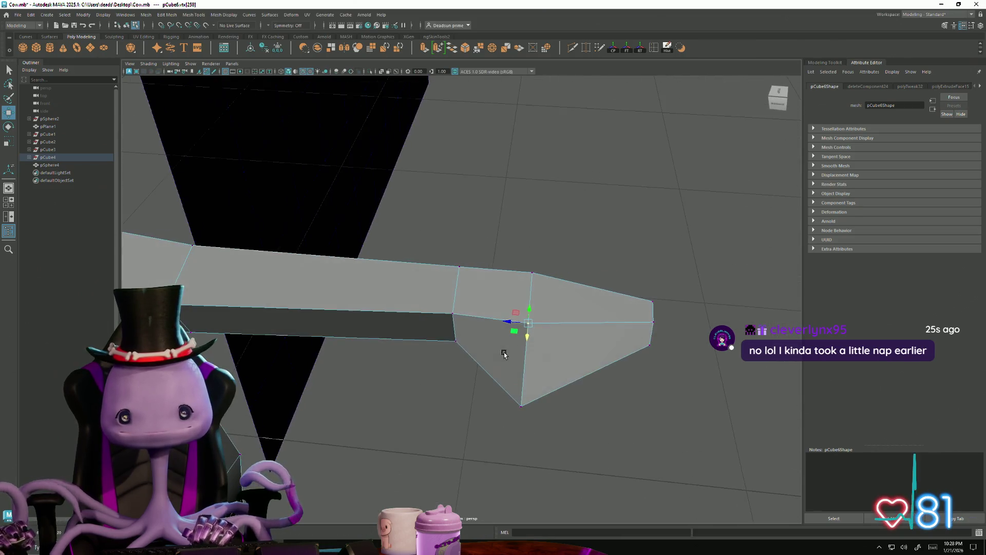
Step: Pull a vertex near the tip downward, then select the four end vertices
{"action": "left_click", "coordinate": [458, 348]}
{"action": "mouse_move", "coordinate": [456, 346]}
{"action": "left_mouse_down", "text": "alt"}
{"action": "mouse_move", "coordinate": [452, 331]}
{"action": "mouse_move", "coordinate": [449, 369]}
{"action": "left_mouse_up", "text": "alt"}
{"action": "mouse_move", "coordinate": [632, 322]}
{"action": "right_mouse_down", "text": "alt"}
{"action": "mouse_move", "coordinate": [488, 358]}
{"action": "mouse_move", "coordinate": [454, 394]}
{"action": "mouse_move", "coordinate": [410, 337]}
{"action": "right_mouse_up", "text": "alt"}
{"action": "left_click_drag", "start_coordinate": [389, 311], "coordinate": [489, 397]}
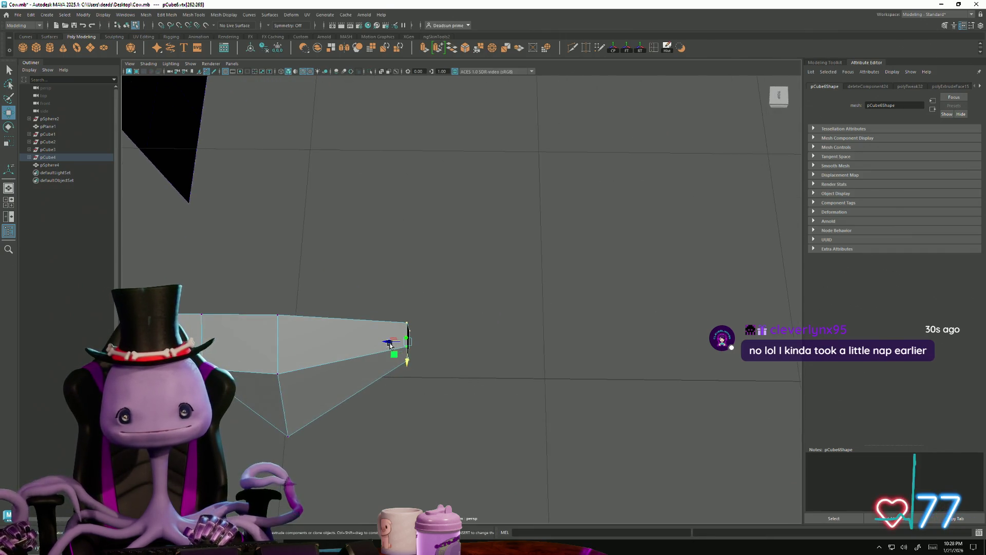
{"action": "mouse_move", "coordinate": [407, 339]}
{"action": "left_mouse_down", "text": "alt"}
{"action": "mouse_move", "coordinate": [438, 329]}
{"action": "mouse_move", "coordinate": [390, 422]}
{"action": "left_mouse_up", "text": "alt"}
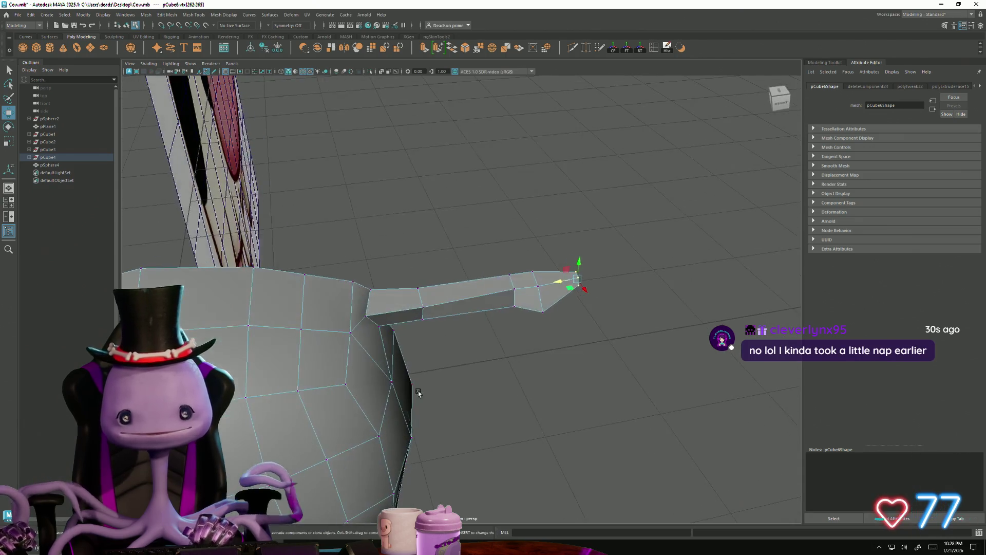
Step: Rotate the whole extruded piece downward and shift it closer to the head
{"action": "right_click_drag", "start_coordinate": [473, 294], "coordinate": [546, 265]}
{"action": "mouse_move", "coordinate": [546, 264]}
{"action": "left_mouse_down", "text": "alt"}
{"action": "mouse_move", "coordinate": [433, 461]}
{"action": "mouse_move", "coordinate": [449, 368]}
{"action": "left_mouse_up", "text": "alt"}
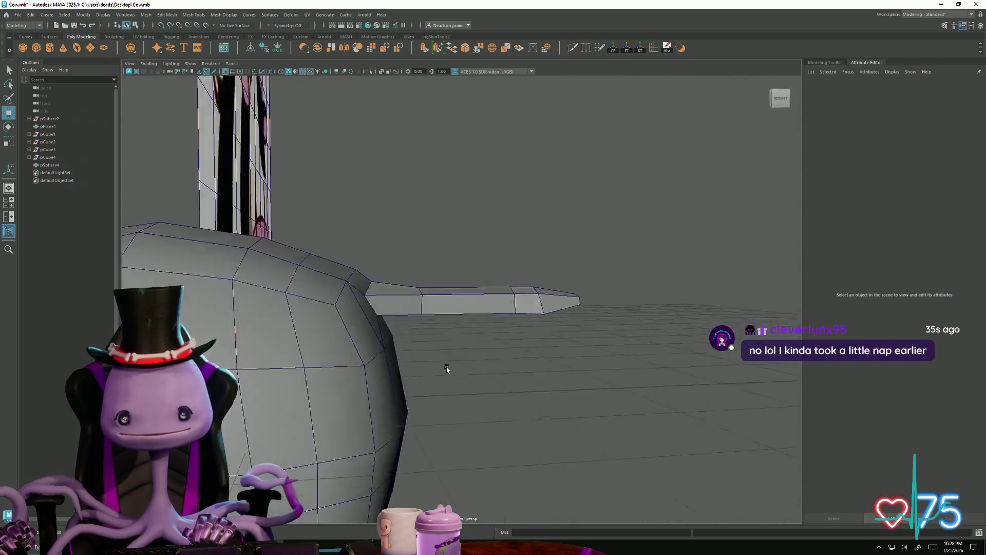
{"action": "right_click_drag", "start_coordinate": [439, 361], "coordinate": [411, 260]}
{"action": "left_click_drag", "start_coordinate": [412, 260], "coordinate": [637, 421]}
{"action": "key", "text": "e"}
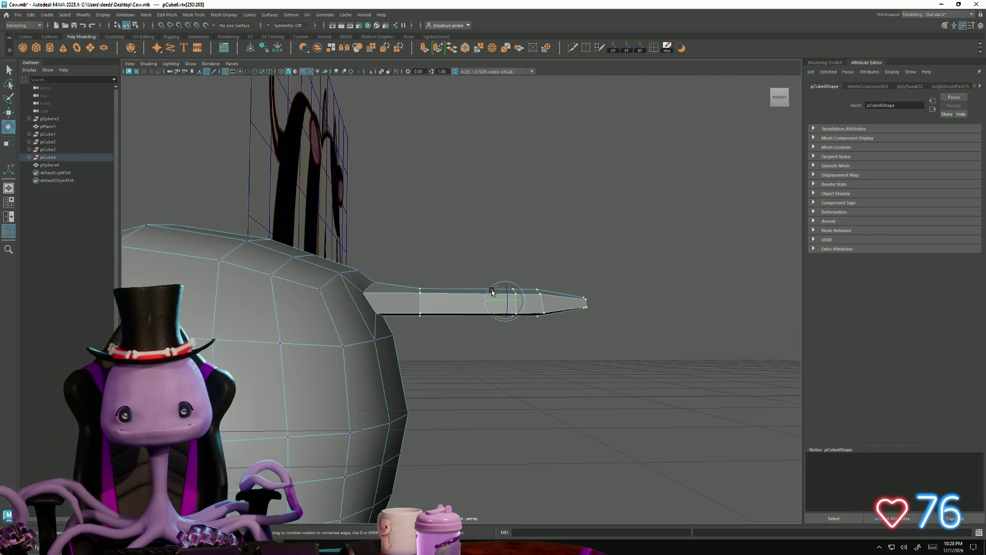
{"action": "mouse_move", "coordinate": [491, 292]}
{"action": "left_mouse_down"}
{"action": "mouse_move", "coordinate": [503, 291]}
{"action": "mouse_move", "coordinate": [501, 315]}
{"action": "mouse_move", "coordinate": [451, 337]}
{"action": "left_mouse_up"}
{"action": "key", "text": "w"}
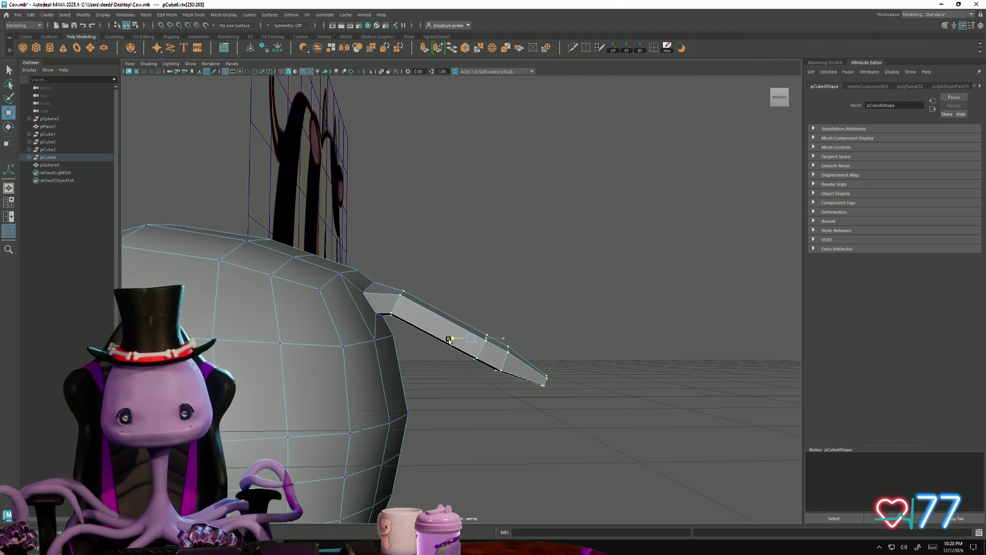
{"action": "left_click_drag", "start_coordinate": [434, 293], "coordinate": [583, 437]}
Step: Rotate the tip further down and pull its end vertices lower to lengthen it
{"action": "key", "text": "e"}
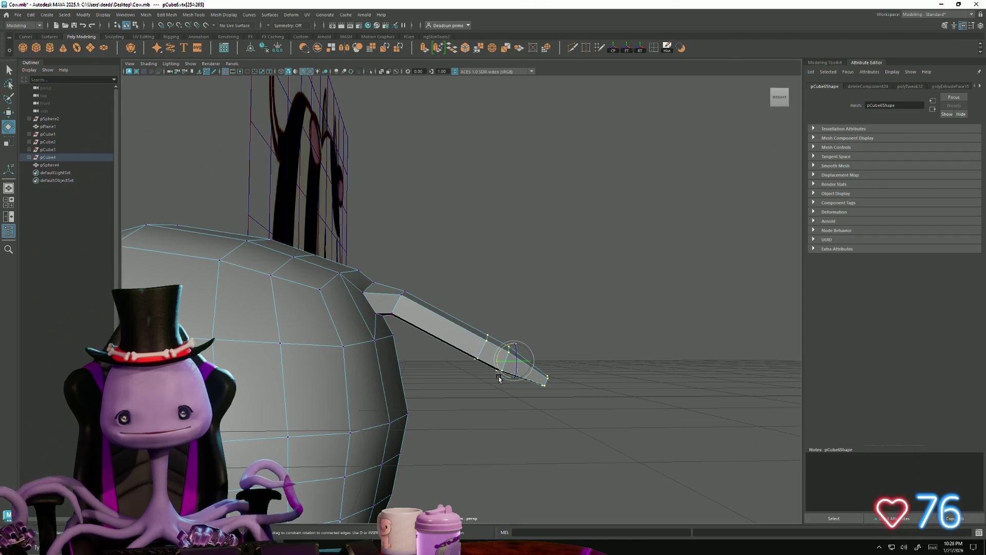
{"action": "scroll", "coordinate": [498, 378], "scroll_direction": "down", "scroll_amount": 5}
{"action": "mouse_move", "coordinate": [498, 379]}
{"action": "left_mouse_down", "text": "alt"}
{"action": "mouse_move", "coordinate": [298, 430]}
{"action": "mouse_move", "coordinate": [486, 419]}
{"action": "mouse_move", "coordinate": [392, 451]}
{"action": "mouse_move", "coordinate": [418, 430]}
{"action": "mouse_move", "coordinate": [327, 439]}
{"action": "mouse_move", "coordinate": [369, 419]}
{"action": "mouse_move", "coordinate": [442, 410]}
{"action": "mouse_move", "coordinate": [462, 419]}
{"action": "left_mouse_up", "text": "alt"}
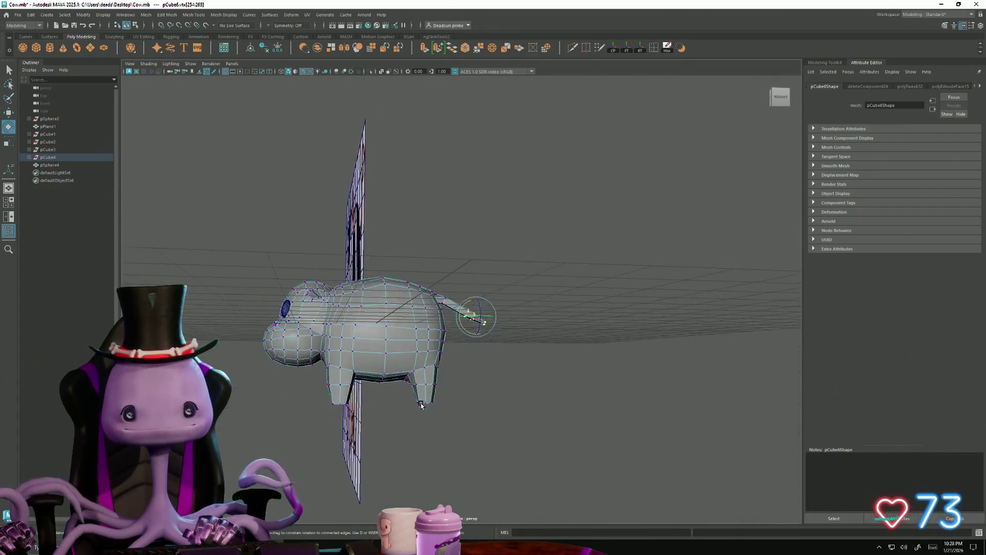
{"action": "scroll", "coordinate": [484, 420], "scroll_direction": "up", "scroll_amount": 5}
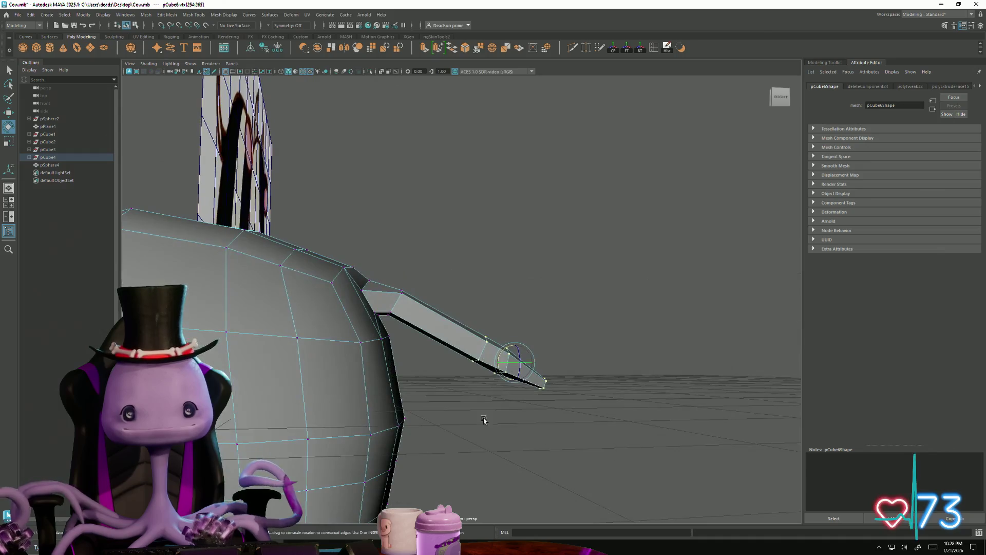
{"action": "mouse_move", "coordinate": [500, 355]}
{"action": "left_mouse_down"}
{"action": "mouse_move", "coordinate": [510, 375]}
{"action": "mouse_move", "coordinate": [432, 376]}
{"action": "left_mouse_up"}
{"action": "key", "text": "w"}
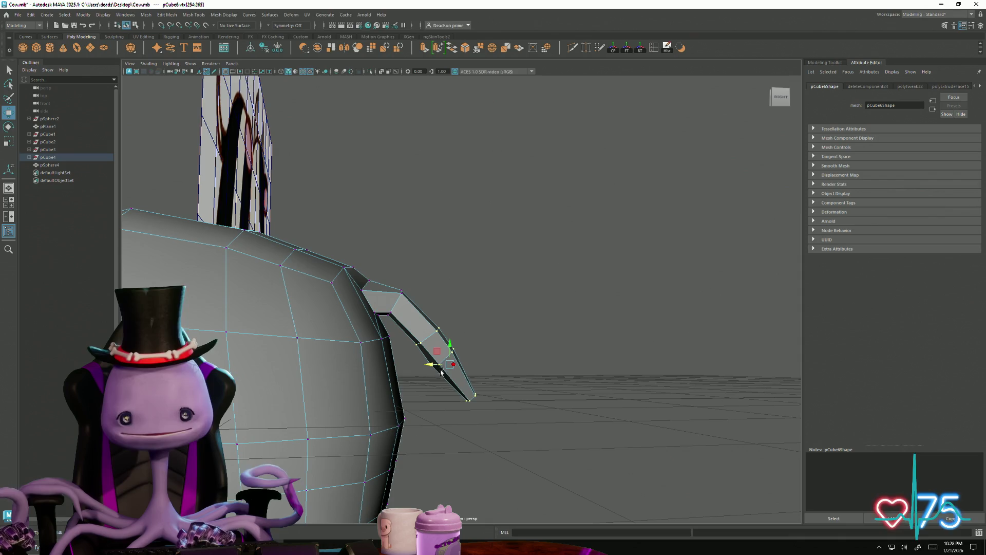
{"action": "mouse_move", "coordinate": [446, 341]}
{"action": "left_mouse_down"}
{"action": "mouse_move", "coordinate": [424, 397]}
{"action": "mouse_move", "coordinate": [436, 392]}
{"action": "mouse_move", "coordinate": [409, 385]}
{"action": "mouse_move", "coordinate": [401, 334]}
{"action": "mouse_move", "coordinate": [420, 329]}
{"action": "left_mouse_up"}
{"action": "key", "text": "e"}
{"action": "key", "text": "w"}
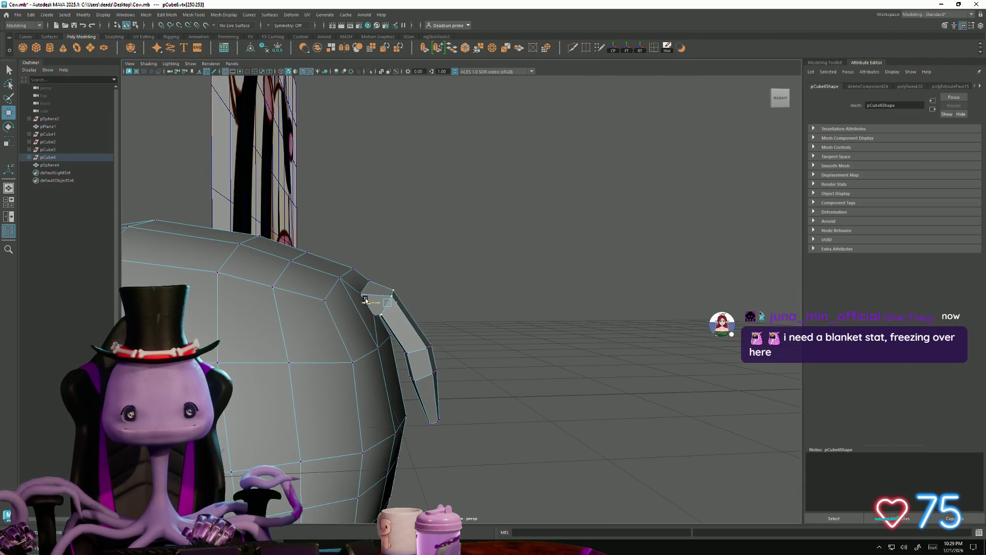
{"action": "mouse_move", "coordinate": [395, 298]}
{"action": "left_mouse_down", "text": "alt"}
{"action": "mouse_move", "coordinate": [318, 361]}
{"action": "mouse_move", "coordinate": [327, 340]}
{"action": "mouse_move", "coordinate": [395, 339]}
{"action": "mouse_move", "coordinate": [409, 328]}
{"action": "mouse_move", "coordinate": [468, 421]}
{"action": "mouse_move", "coordinate": [417, 450]}
{"action": "left_mouse_up", "text": "alt"}
{"action": "mouse_move", "coordinate": [428, 352]}
{"action": "left_mouse_down"}
{"action": "mouse_move", "coordinate": [431, 400]}
{"action": "mouse_move", "coordinate": [370, 414]}
{"action": "mouse_move", "coordinate": [424, 386]}
{"action": "mouse_move", "coordinate": [343, 430]}
{"action": "mouse_move", "coordinate": [431, 375]}
{"action": "mouse_move", "coordinate": [535, 200]}
{"action": "left_mouse_up"}
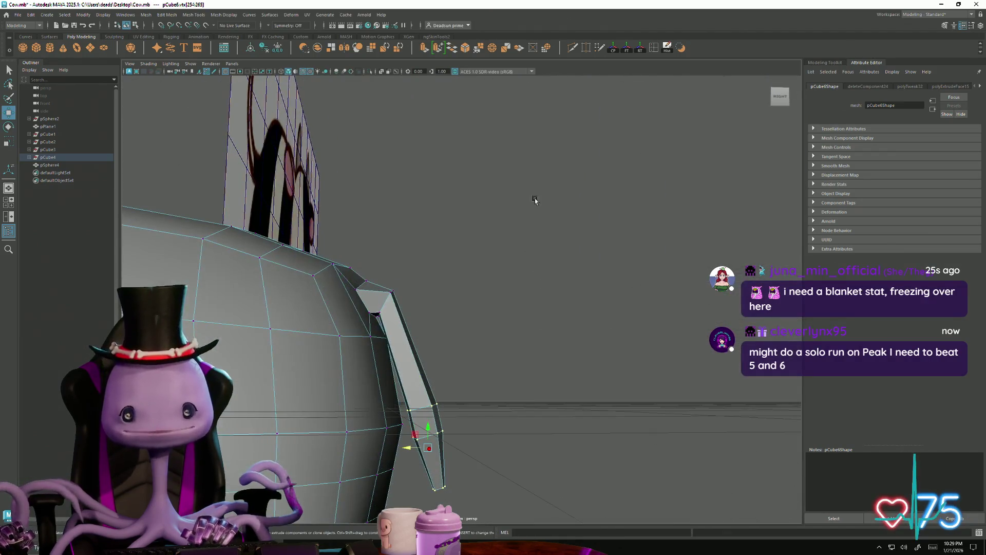
Step: Insert two edge loops across the drooping piece
{"action": "left_click", "coordinate": [653, 47]}
{"action": "left_click", "coordinate": [415, 356]}
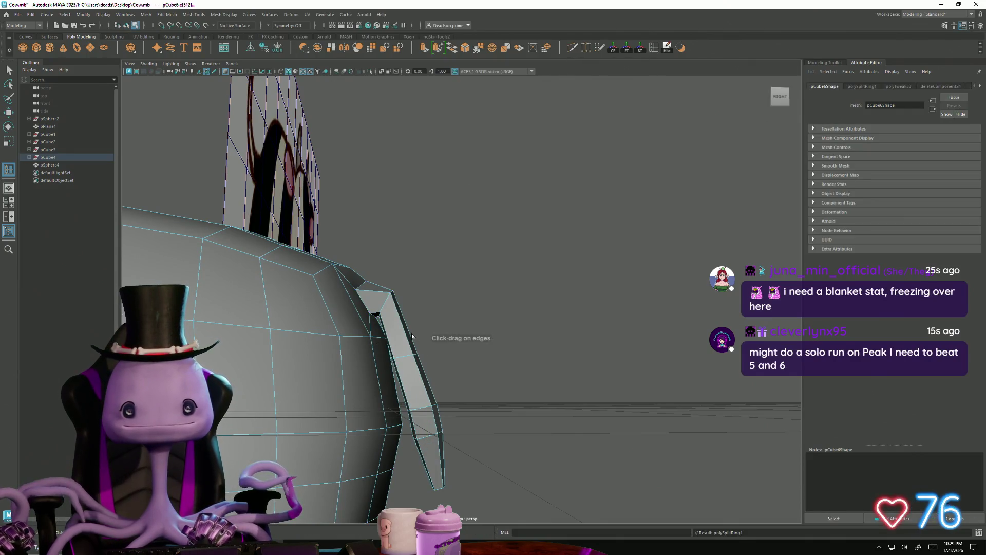
{"action": "key", "text": "F8"}
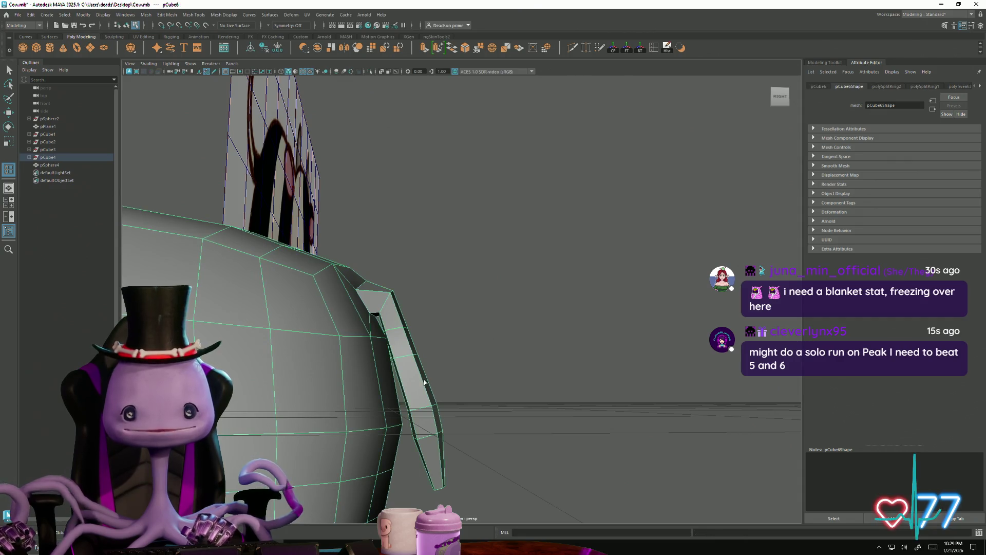
{"action": "left_click", "coordinate": [405, 383]}
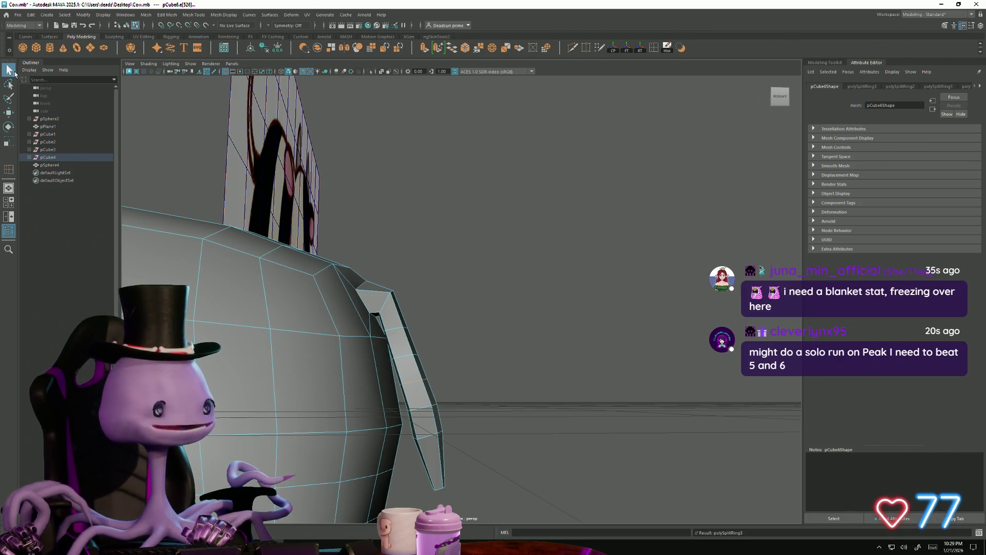
Step: Nudge the upper, middle and lower edges outward so the piece hugs the rear
{"action": "left_click", "coordinate": [398, 337]}
{"action": "key", "text": "w"}
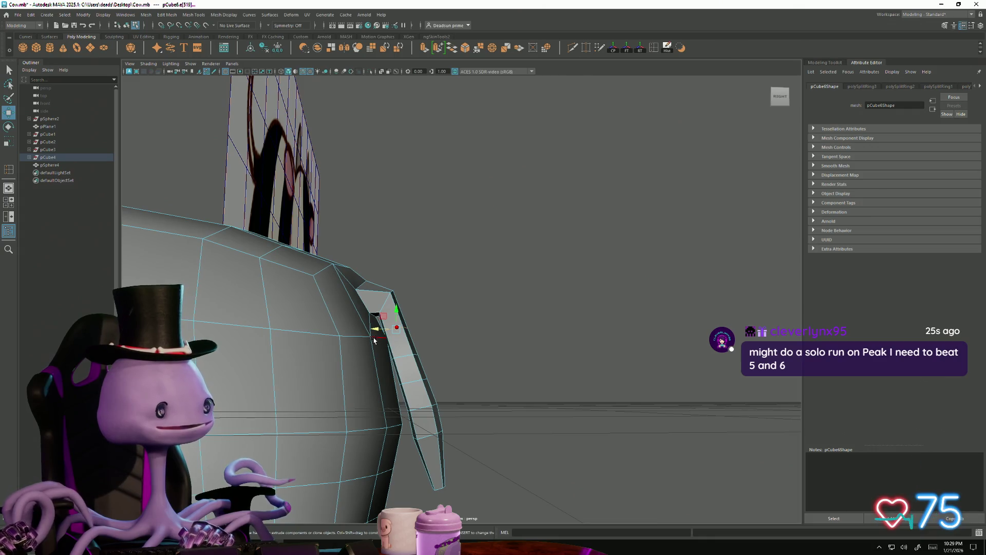
{"action": "left_click_drag", "start_coordinate": [375, 332], "coordinate": [381, 332]}
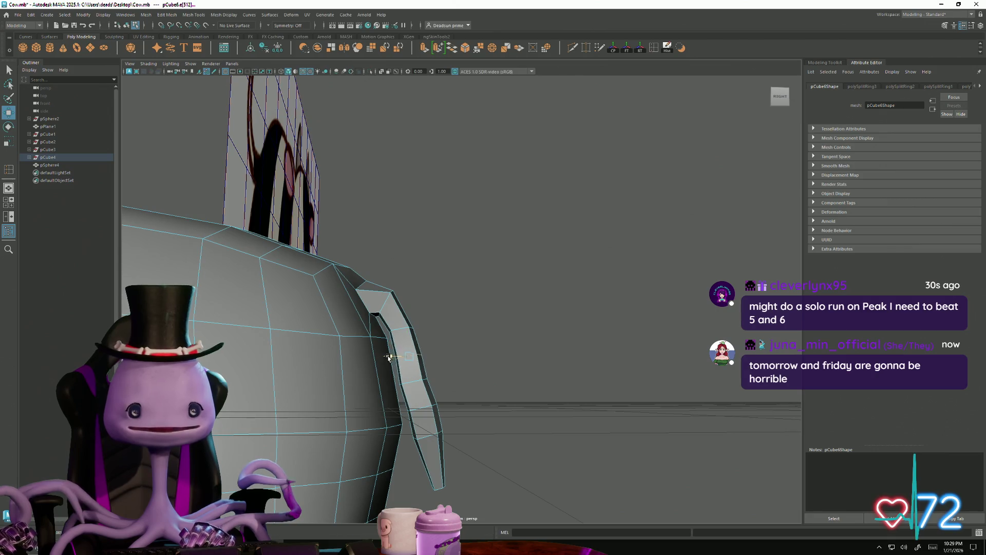
{"action": "left_click", "coordinate": [413, 379]}
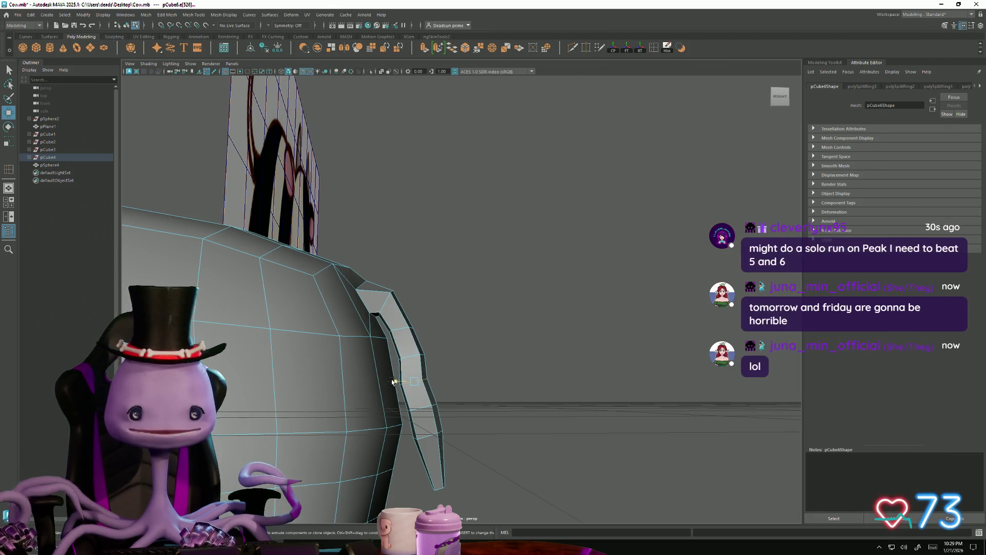
{"action": "left_click_drag", "start_coordinate": [393, 381], "coordinate": [400, 383]}
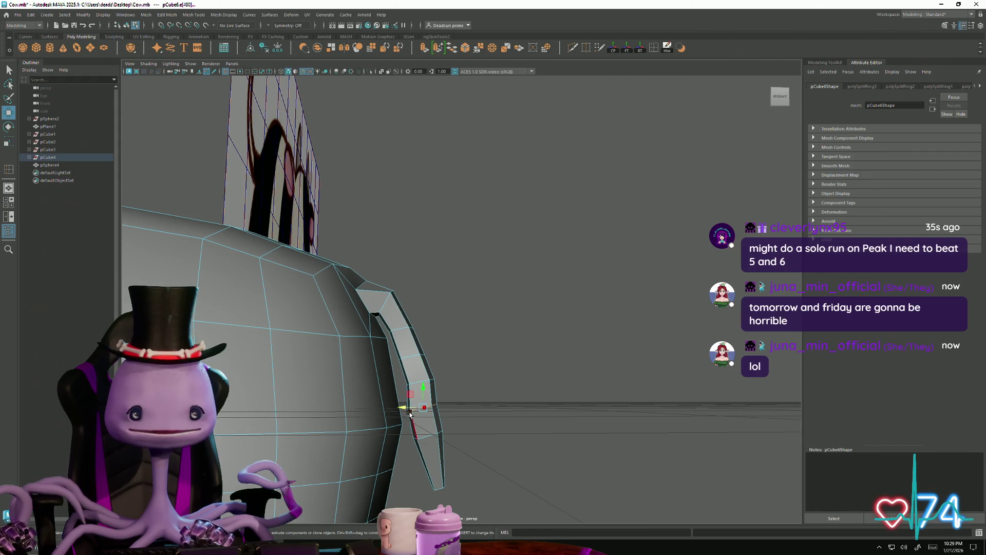
{"action": "left_click", "coordinate": [429, 439]}
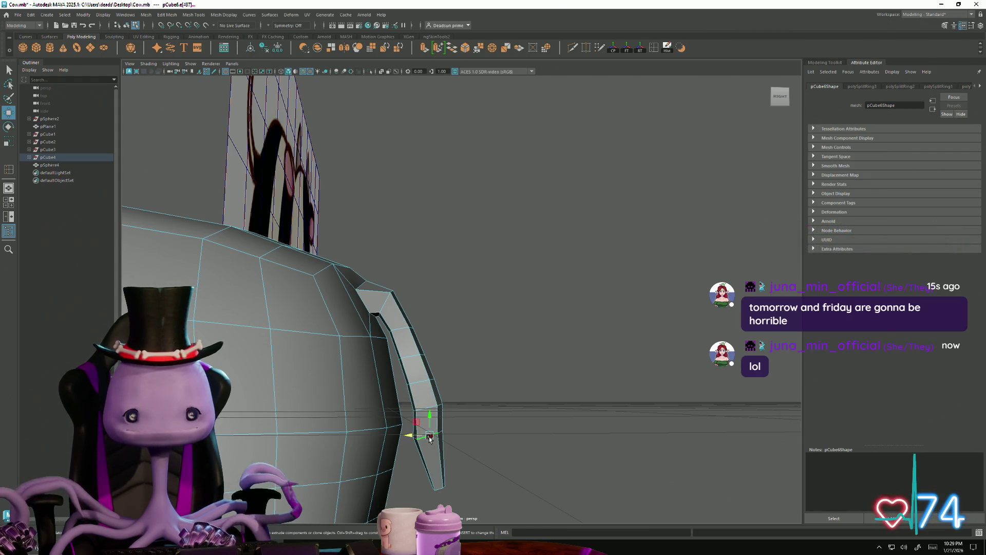
{"action": "left_click_drag", "start_coordinate": [409, 437], "coordinate": [415, 438]}
{"action": "left_click_drag", "start_coordinate": [472, 455], "coordinate": [395, 475], "text": "alt"}
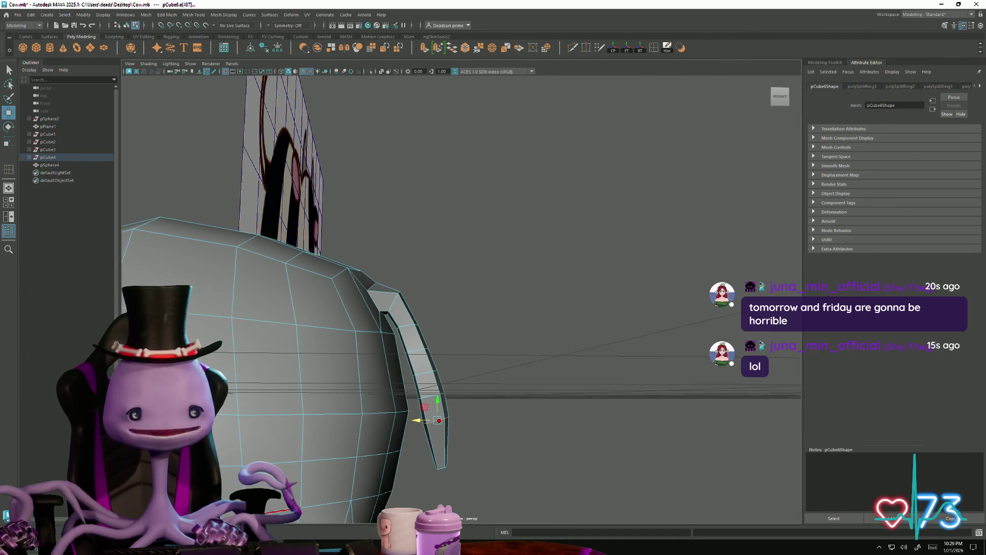
{"action": "key", "text": "alt+Tab"}
Step: Scroll through todo.docx, then minimize Word to return to the Maya cow
{"action": "scroll", "coordinate": [212, 289], "scroll_direction": "down", "scroll_amount": 3}
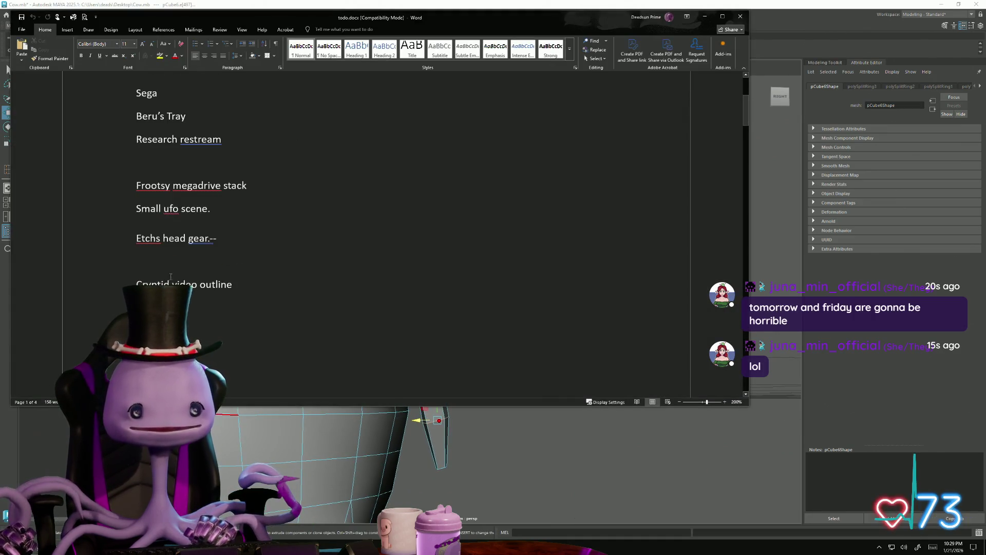
{"action": "scroll", "coordinate": [161, 237], "scroll_direction": "up", "scroll_amount": 1}
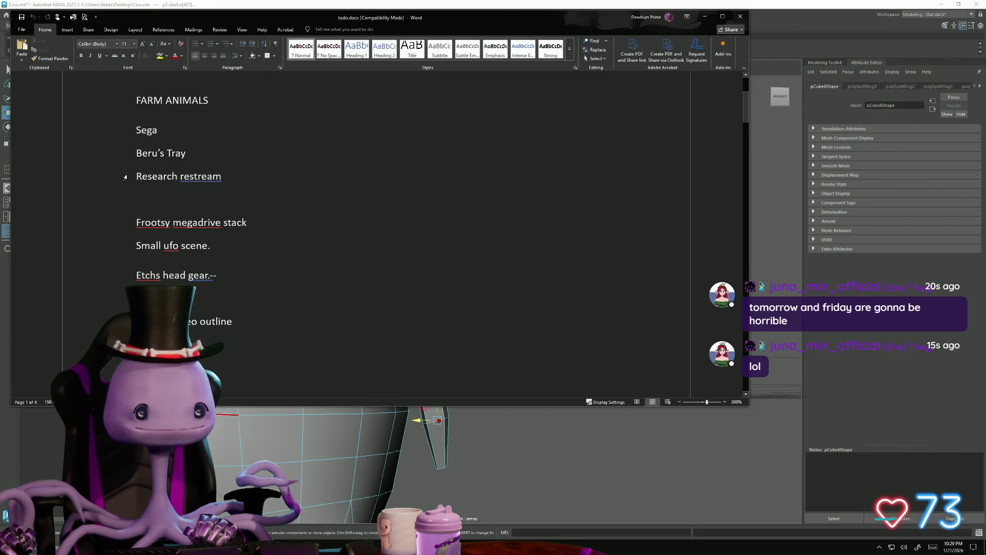
{"action": "scroll", "coordinate": [170, 249], "scroll_direction": "up", "scroll_amount": 2}
{"action": "scroll", "coordinate": [146, 227], "scroll_direction": "up", "scroll_amount": 1}
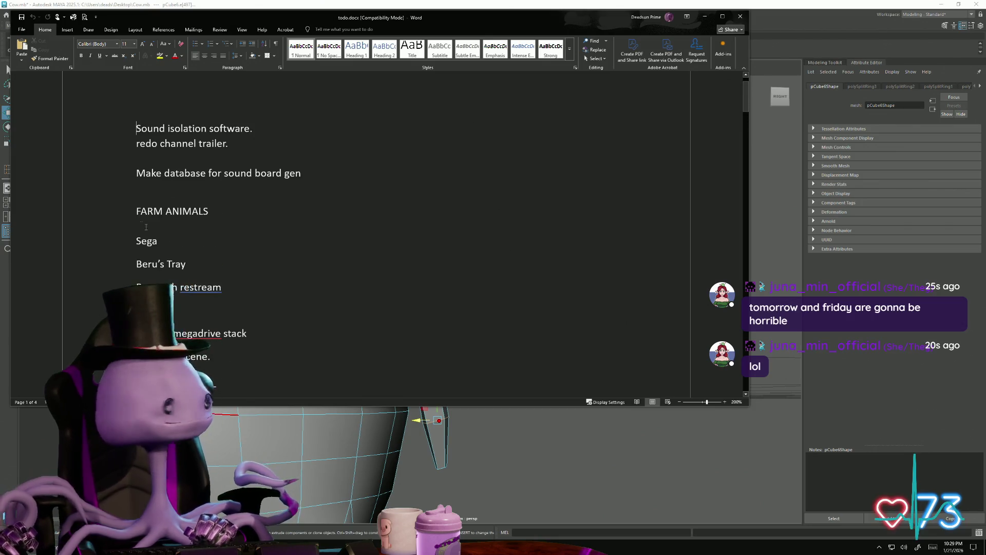
{"action": "scroll", "coordinate": [202, 242], "scroll_direction": "up", "scroll_amount": 1}
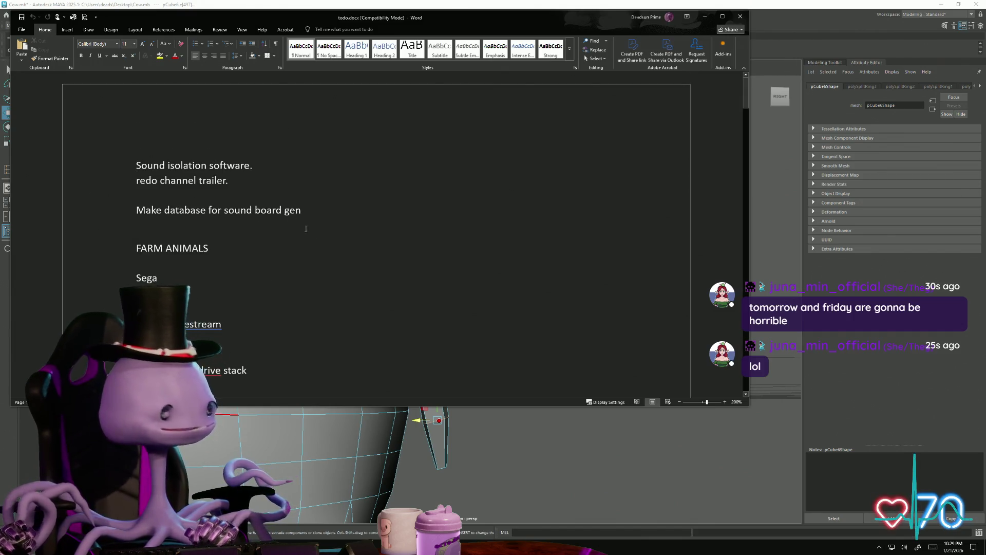
{"action": "scroll", "coordinate": [240, 266], "scroll_direction": "down", "scroll_amount": 5}
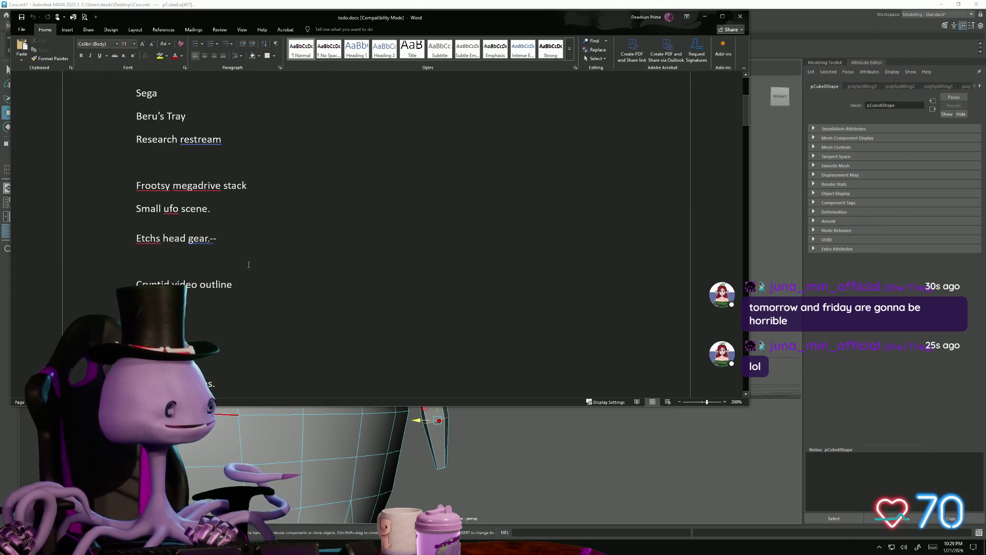
{"action": "left_click", "coordinate": [708, 21]}
{"action": "mouse_move", "coordinate": [288, 288]}
{"action": "left_mouse_down", "text": "alt"}
{"action": "mouse_move", "coordinate": [357, 293]}
{"action": "mouse_move", "coordinate": [406, 324]}
{"action": "mouse_move", "coordinate": [390, 334]}
{"action": "mouse_move", "coordinate": [364, 329]}
{"action": "mouse_move", "coordinate": [391, 304]}
{"action": "mouse_move", "coordinate": [437, 288]}
{"action": "mouse_move", "coordinate": [419, 236]}
{"action": "mouse_move", "coordinate": [439, 209]}
{"action": "mouse_move", "coordinate": [414, 227]}
{"action": "mouse_move", "coordinate": [463, 183]}
{"action": "mouse_move", "coordinate": [476, 213]}
{"action": "mouse_move", "coordinate": [406, 118]}
{"action": "mouse_move", "coordinate": [403, 137]}
{"action": "mouse_move", "coordinate": [420, 109]}
{"action": "mouse_move", "coordinate": [415, 150]}
{"action": "mouse_move", "coordinate": [445, 173]}
{"action": "left_mouse_up", "text": "alt"}
Step: Move a vertex near the hanging piece sideways in vertex mode
{"action": "key", "text": "F9"}
{"action": "left_click", "coordinate": [417, 156]}
{"action": "left_click", "coordinate": [442, 154]}
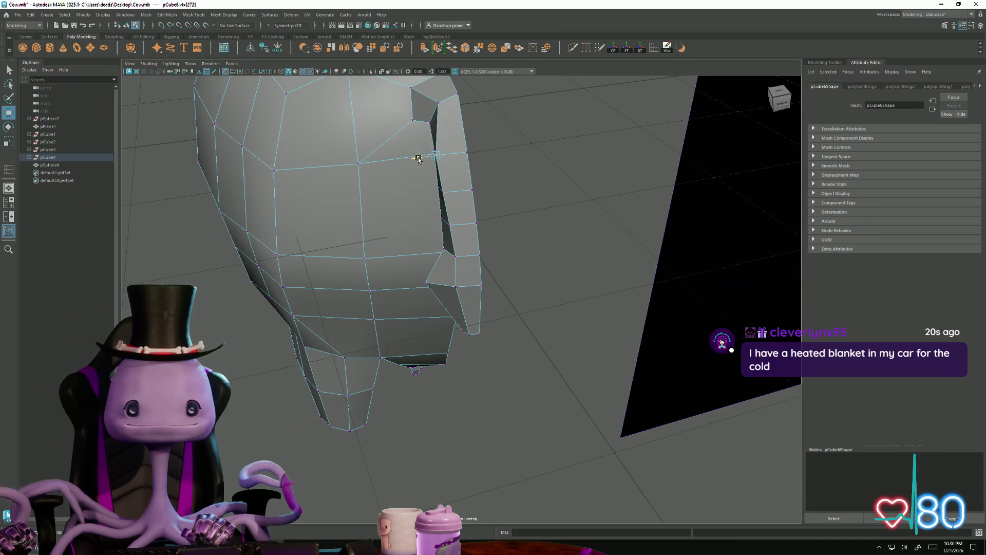
{"action": "mouse_move", "coordinate": [429, 195]}
{"action": "left_mouse_down"}
{"action": "mouse_move", "coordinate": [476, 282]}
{"action": "mouse_move", "coordinate": [434, 268]}
{"action": "left_mouse_up"}
{"action": "left_click", "coordinate": [442, 231]}
{"action": "right_click_drag", "start_coordinate": [434, 269], "coordinate": [315, 278], "text": "alt"}
{"action": "left_click_drag", "start_coordinate": [314, 277], "coordinate": [311, 269], "text": "alt"}
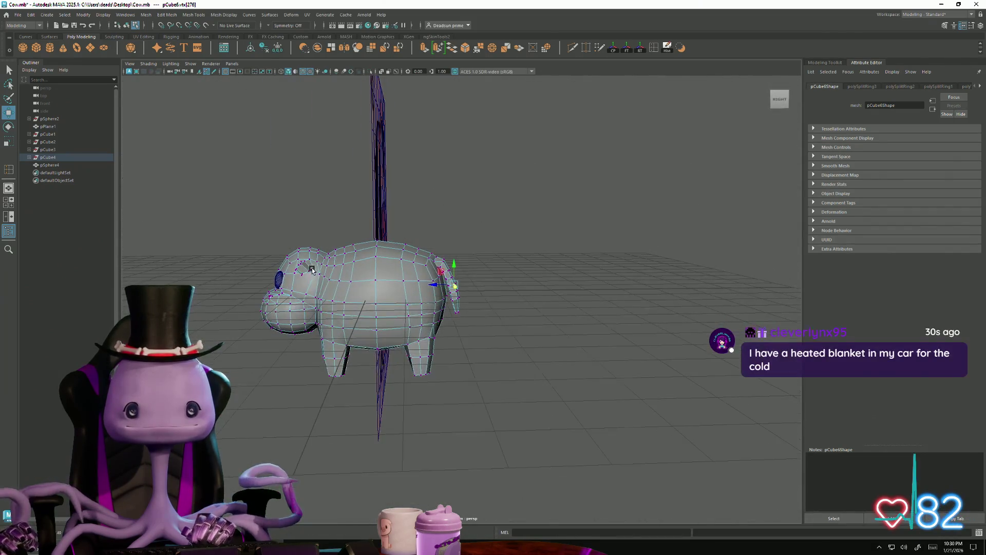
Step: Return the cow to Object Mode, deselect it and orbit to a three-quarter view
{"action": "right_click", "coordinate": [407, 260]}
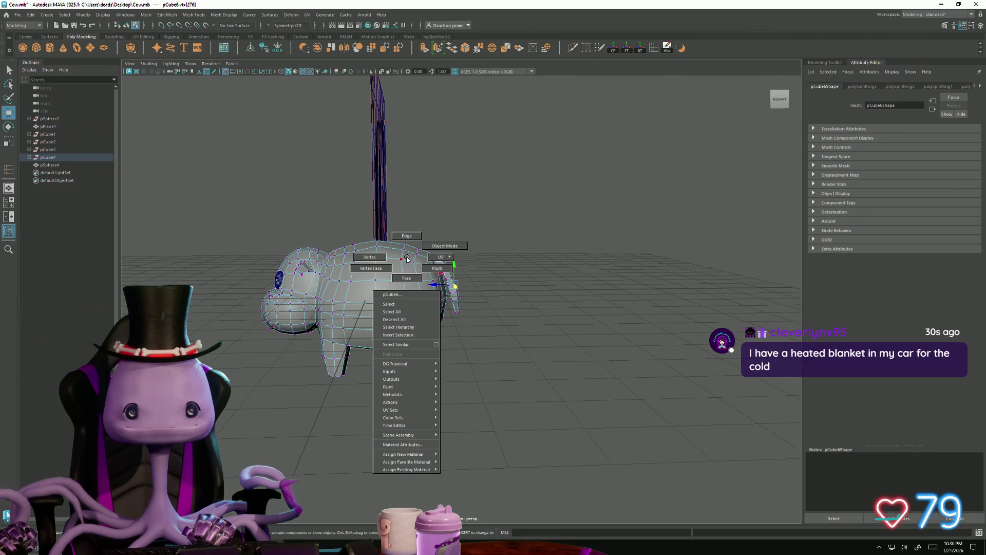
{"action": "left_click", "coordinate": [445, 245]}
{"action": "left_click", "coordinate": [489, 235]}
{"action": "left_click_drag", "start_coordinate": [489, 235], "coordinate": [355, 336], "text": "alt"}
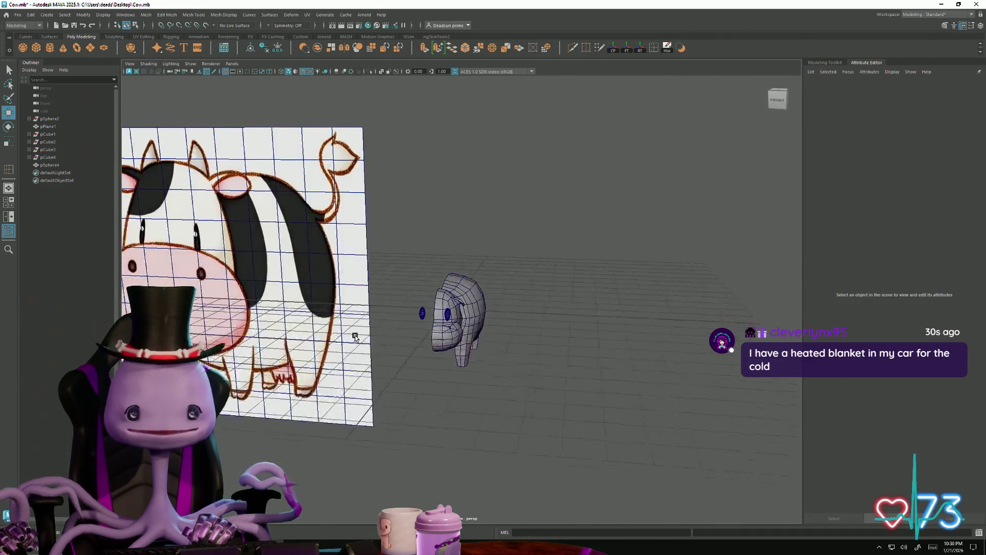
{"action": "right_click_drag", "start_coordinate": [355, 336], "coordinate": [540, 396], "text": "alt"}
{"action": "mouse_move", "coordinate": [322, 339]}
{"action": "right_mouse_down", "text": "alt"}
{"action": "mouse_move", "coordinate": [436, 368]}
{"action": "mouse_move", "coordinate": [304, 337]}
{"action": "right_mouse_up", "text": "alt"}
{"action": "mouse_move", "coordinate": [303, 337]}
{"action": "left_mouse_down", "text": "alt"}
{"action": "mouse_move", "coordinate": [363, 349]}
{"action": "mouse_move", "coordinate": [329, 216]}
{"action": "mouse_move", "coordinate": [310, 72]}
{"action": "left_mouse_up", "text": "alt"}
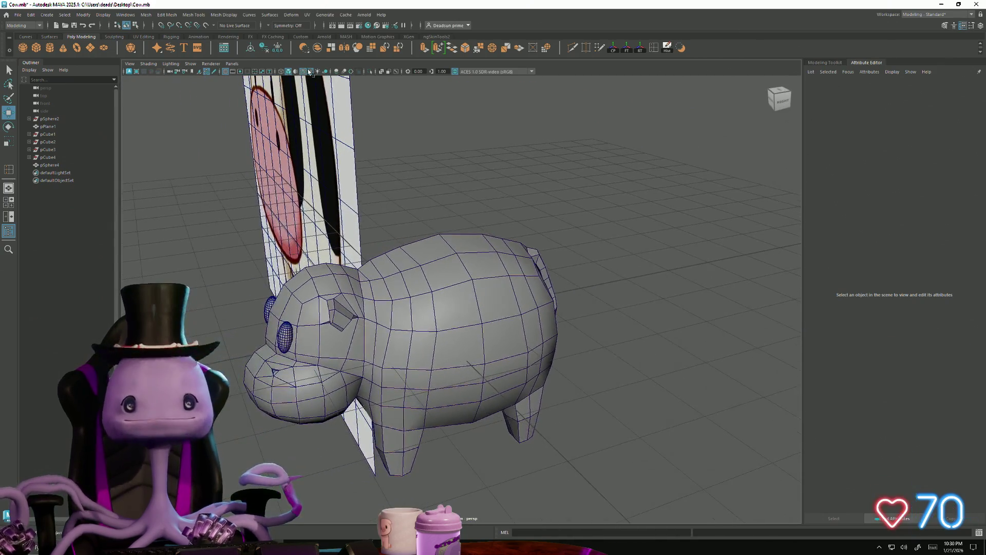
{"action": "left_click", "coordinate": [36, 48]}
Step: Lift the new cube above the cow's head and shrink it evenly
{"action": "mouse_move", "coordinate": [334, 391]}
{"action": "left_mouse_down", "text": "alt"}
{"action": "mouse_move", "coordinate": [405, 392]}
{"action": "mouse_move", "coordinate": [385, 403]}
{"action": "mouse_move", "coordinate": [390, 375]}
{"action": "left_mouse_up", "text": "alt"}
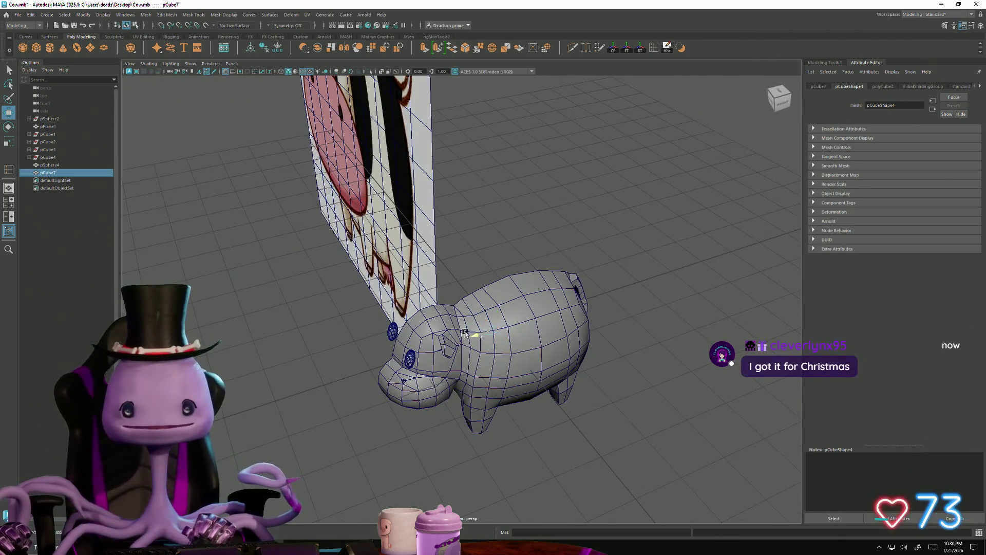
{"action": "mouse_move", "coordinate": [435, 333]}
{"action": "left_mouse_down"}
{"action": "mouse_move", "coordinate": [438, 298]}
{"action": "mouse_move", "coordinate": [407, 318]}
{"action": "mouse_move", "coordinate": [456, 341]}
{"action": "left_mouse_up"}
{"action": "key", "text": "r"}
{"action": "key", "text": "w"}
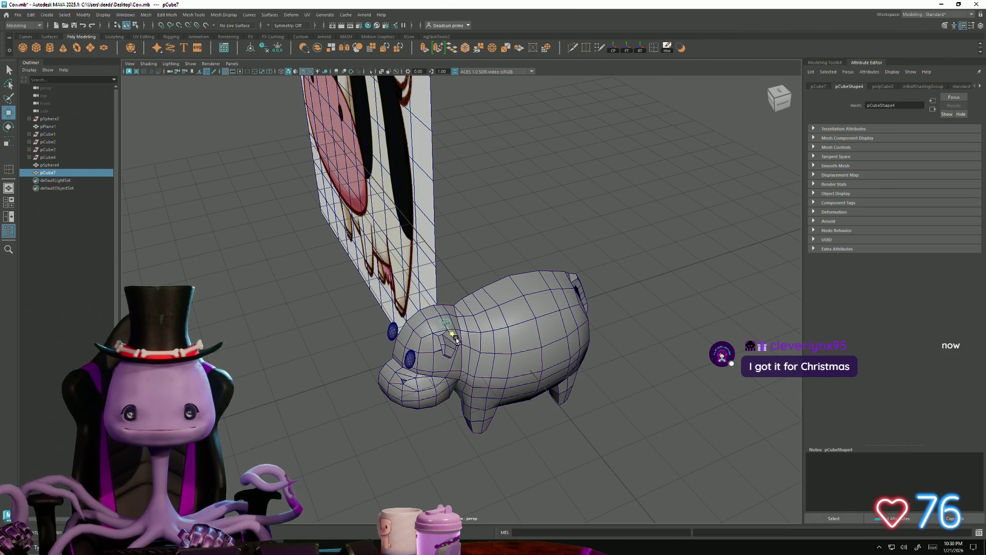
{"action": "key", "text": "f"}
{"action": "scroll", "coordinate": [482, 372], "scroll_direction": "down", "scroll_amount": 3}
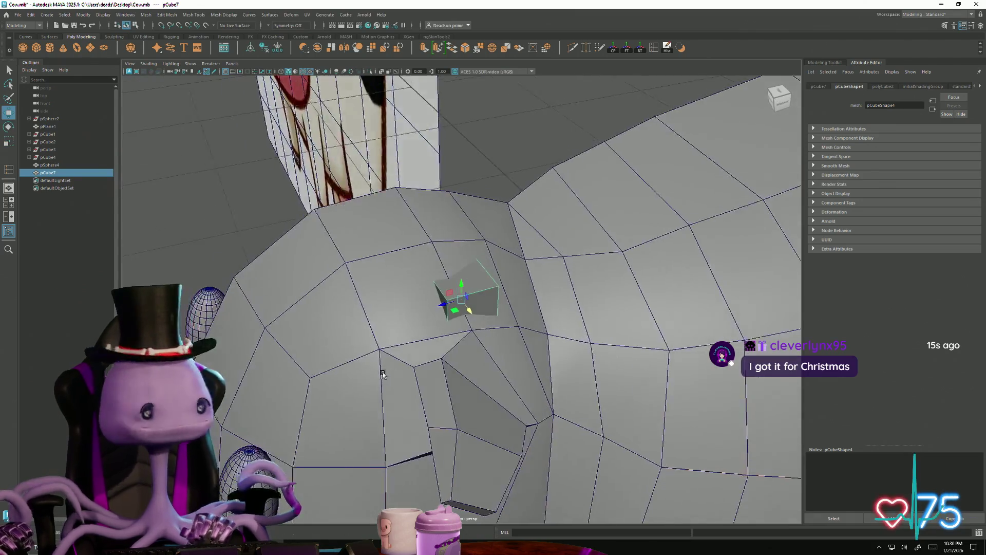
{"action": "mouse_move", "coordinate": [381, 359]}
{"action": "left_mouse_down", "text": "alt"}
{"action": "mouse_move", "coordinate": [364, 348]}
{"action": "mouse_move", "coordinate": [311, 354]}
{"action": "mouse_move", "coordinate": [405, 410]}
{"action": "mouse_move", "coordinate": [374, 392]}
{"action": "mouse_move", "coordinate": [421, 358]}
{"action": "left_mouse_up", "text": "alt"}
{"action": "key", "text": "r"}
{"action": "mouse_move", "coordinate": [436, 282]}
{"action": "left_mouse_down"}
{"action": "mouse_move", "coordinate": [423, 282]}
{"action": "mouse_move", "coordinate": [436, 201]}
{"action": "mouse_move", "coordinate": [401, 259]}
{"action": "mouse_move", "coordinate": [314, 275]}
{"action": "mouse_move", "coordinate": [336, 255]}
{"action": "left_mouse_up"}
{"action": "key", "text": "w"}
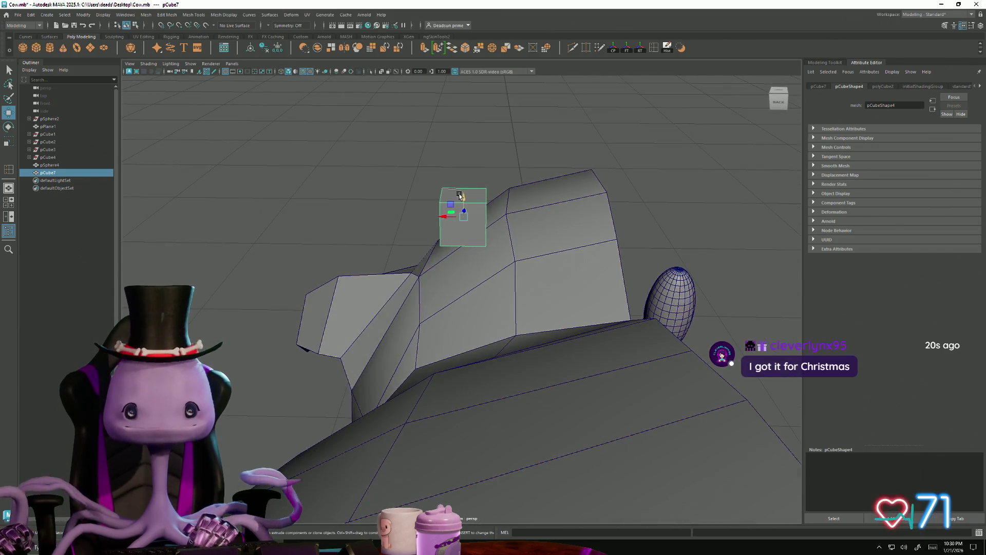
Step: Shift the cube's top face along X and tilt the cube into the head
{"action": "mouse_move", "coordinate": [459, 195]}
{"action": "right_mouse_down"}
{"action": "mouse_move", "coordinate": [452, 206]}
{"action": "mouse_move", "coordinate": [456, 199]}
{"action": "right_mouse_up"}
{"action": "left_click", "coordinate": [456, 198]}
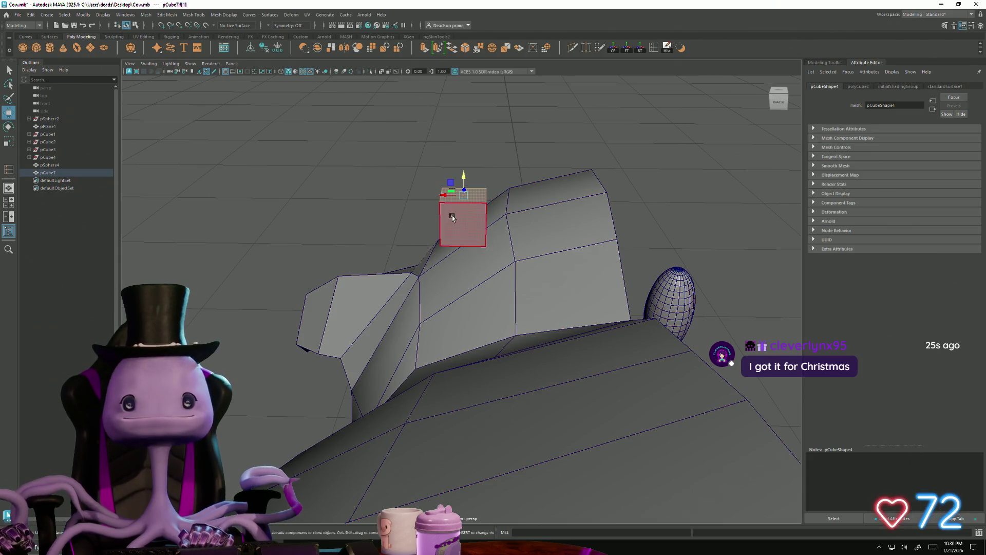
{"action": "mouse_move", "coordinate": [441, 200]}
{"action": "left_mouse_down"}
{"action": "mouse_move", "coordinate": [469, 246]}
{"action": "mouse_move", "coordinate": [495, 238]}
{"action": "left_mouse_up"}
{"action": "left_click_drag", "start_coordinate": [401, 190], "coordinate": [475, 252]}
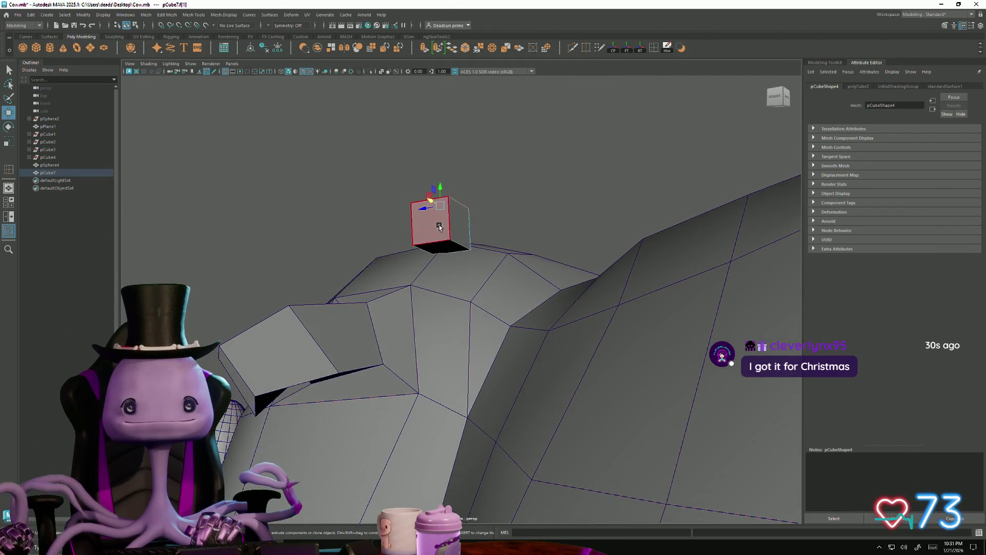
{"action": "mouse_move", "coordinate": [442, 207]}
{"action": "left_mouse_down", "text": "alt"}
{"action": "mouse_move", "coordinate": [407, 273]}
{"action": "mouse_move", "coordinate": [427, 256]}
{"action": "left_mouse_up", "text": "alt"}
{"action": "key", "text": "e"}
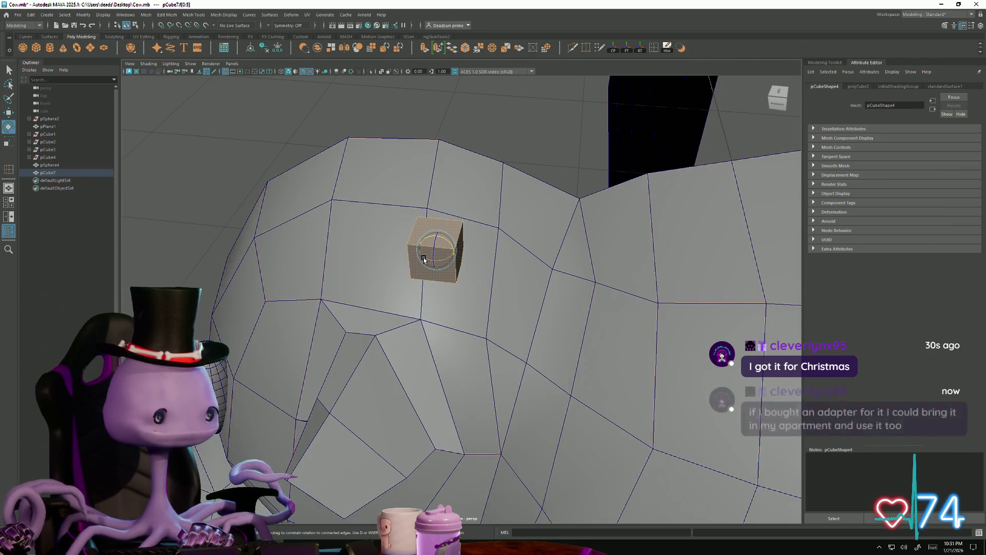
{"action": "mouse_move", "coordinate": [433, 247]}
{"action": "left_mouse_down"}
{"action": "mouse_move", "coordinate": [446, 243]}
{"action": "mouse_move", "coordinate": [415, 256]}
{"action": "mouse_move", "coordinate": [390, 246]}
{"action": "mouse_move", "coordinate": [490, 235]}
{"action": "mouse_move", "coordinate": [470, 232]}
{"action": "mouse_move", "coordinate": [475, 239]}
{"action": "left_mouse_up"}
{"action": "key", "text": "w"}
Step: Extrude the cube's top face upward into a tall box and switch to scaling its tip
{"action": "left_click", "coordinate": [479, 238]}
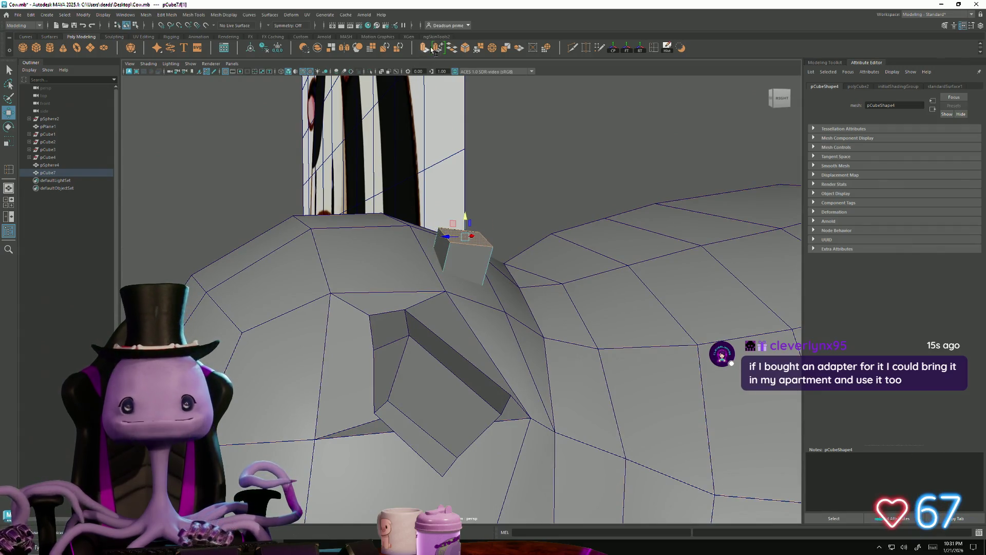
{"action": "key", "text": "ctrl+e"}
{"action": "mouse_move", "coordinate": [464, 215]}
{"action": "left_mouse_down"}
{"action": "mouse_move", "coordinate": [467, 154]}
{"action": "mouse_move", "coordinate": [467, 172]}
{"action": "mouse_move", "coordinate": [459, 167]}
{"action": "left_mouse_up"}
{"action": "key", "text": "e"}
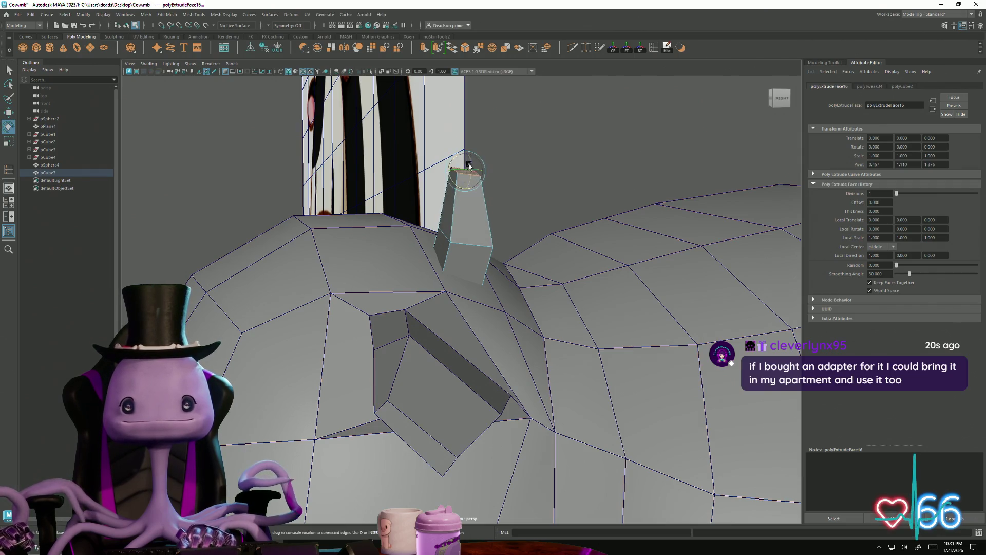
{"action": "left_click_drag", "start_coordinate": [507, 200], "coordinate": [378, 272], "text": "alt"}
Step: Extrude the horn tip a second time and raise it slightly
{"action": "left_click", "coordinate": [426, 49]}
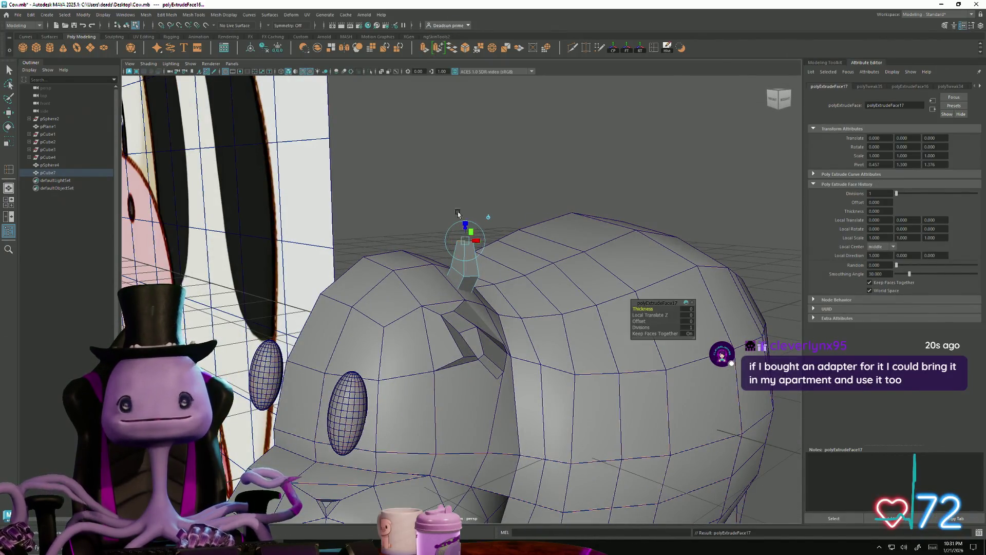
{"action": "key", "text": "w"}
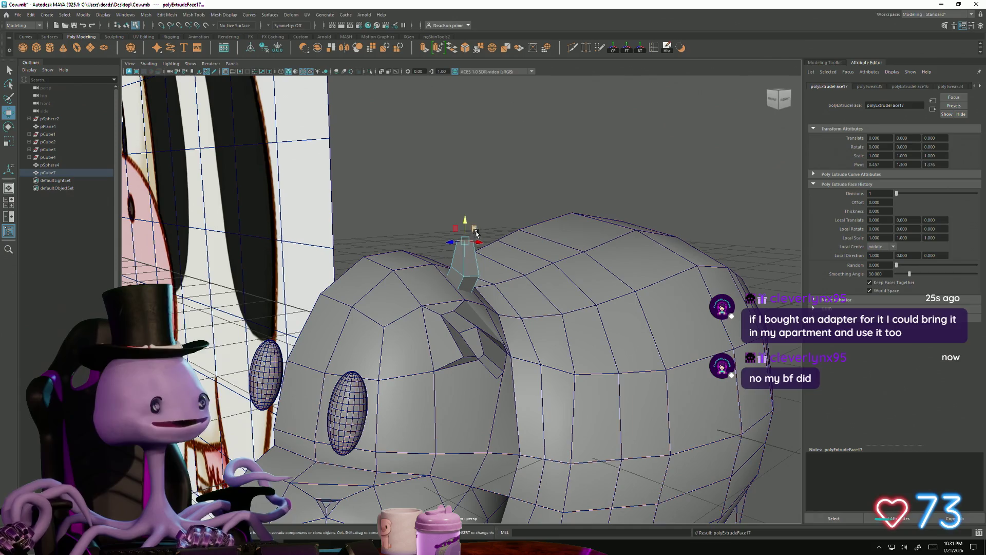
{"action": "left_click_drag", "start_coordinate": [465, 222], "coordinate": [464, 215]}
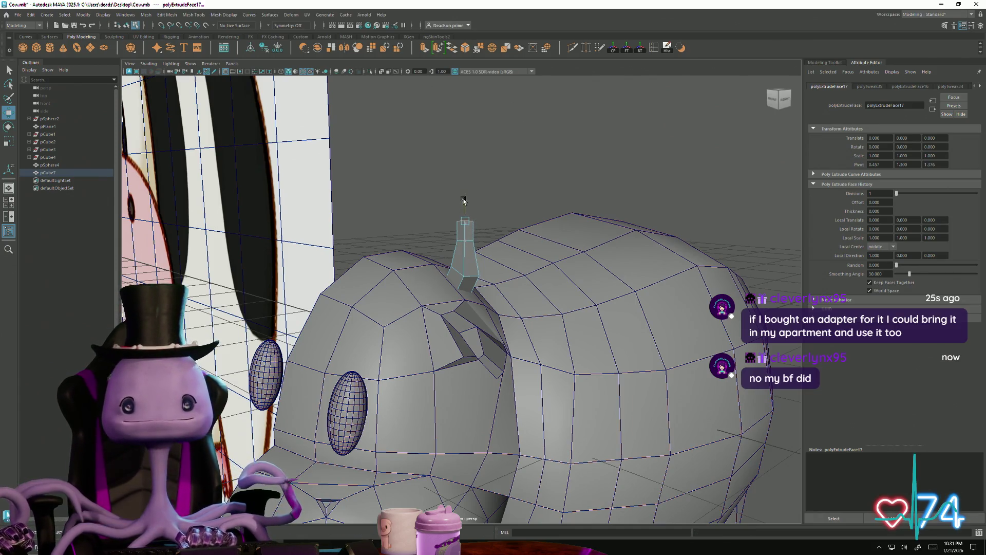
{"action": "key", "text": "r"}
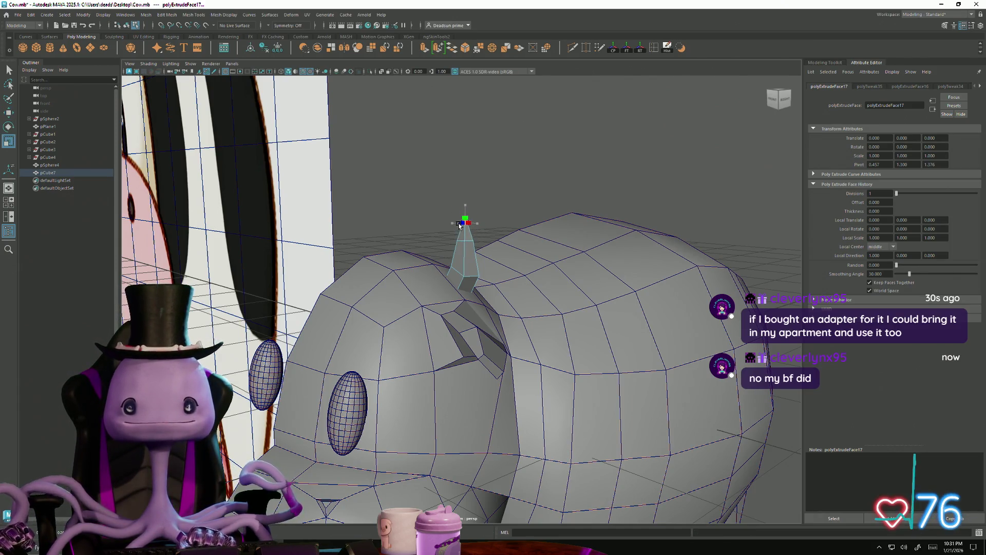
{"action": "key", "text": "w"}
{"action": "left_click_drag", "start_coordinate": [467, 220], "coordinate": [488, 221], "text": "alt"}
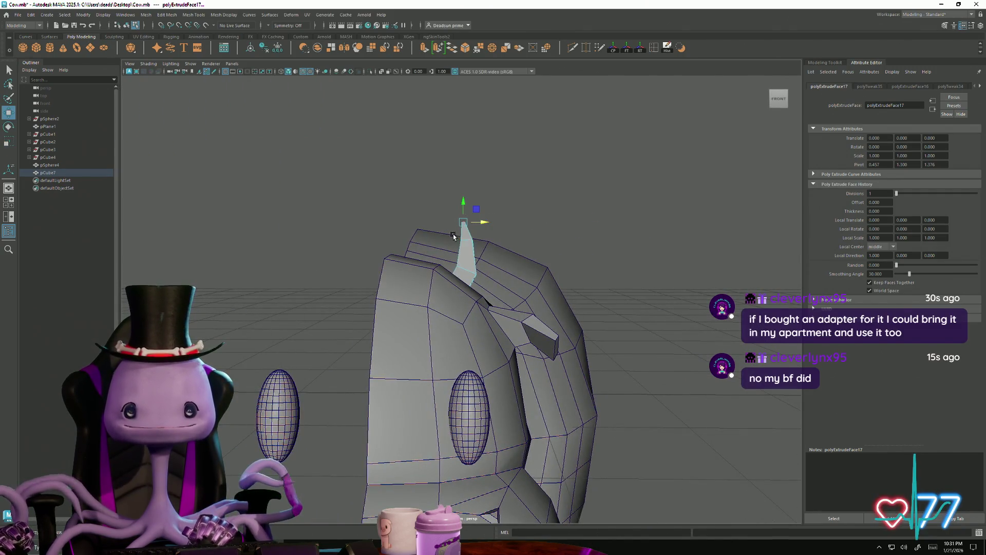
Step: Insert an edge loop around the horn, then select the whole horn object
{"action": "right_click_drag", "start_coordinate": [454, 234], "coordinate": [452, 218]}
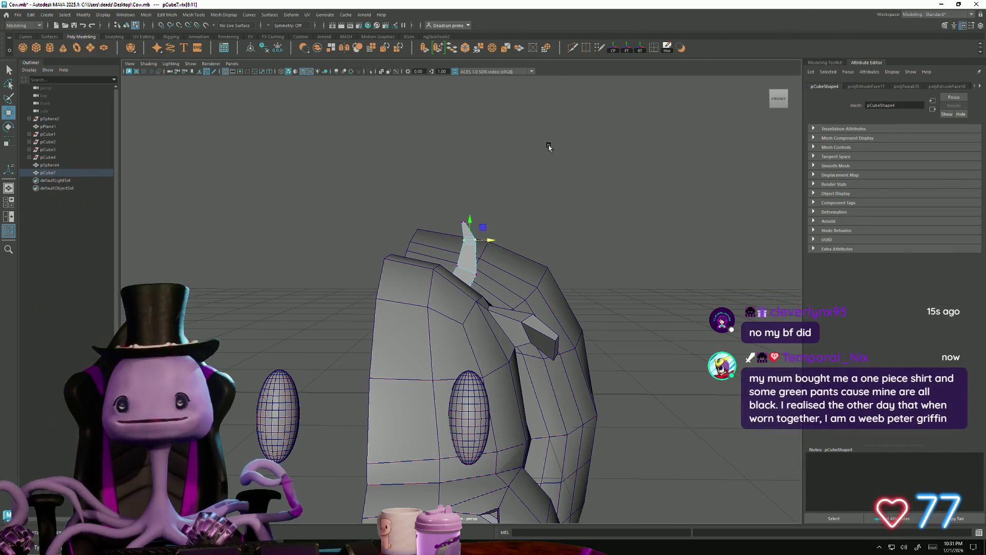
{"action": "left_click", "coordinate": [656, 49]}
{"action": "left_click", "coordinate": [476, 260]}
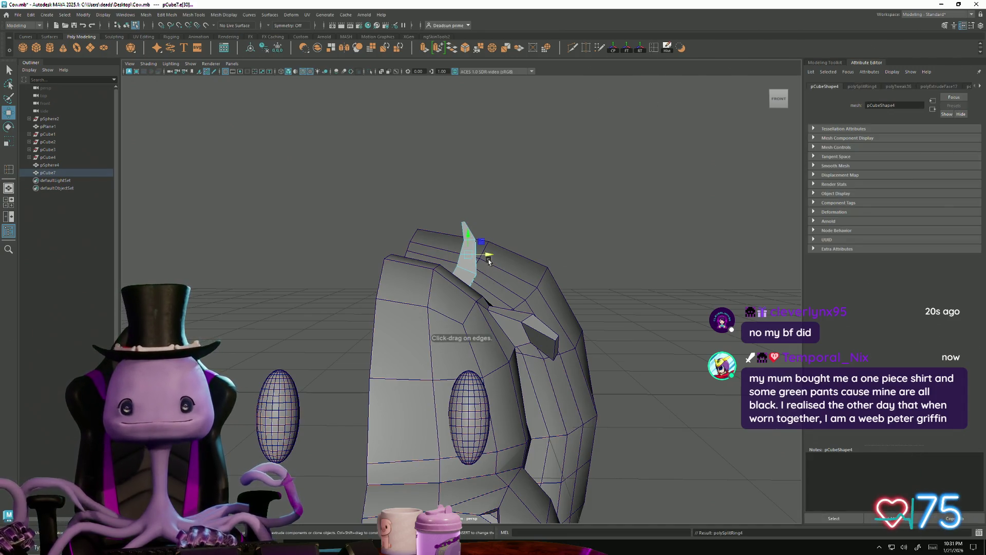
{"action": "mouse_move", "coordinate": [492, 257]}
{"action": "left_mouse_down", "text": "alt"}
{"action": "mouse_move", "coordinate": [315, 282]}
{"action": "mouse_move", "coordinate": [400, 280]}
{"action": "mouse_move", "coordinate": [458, 303]}
{"action": "mouse_move", "coordinate": [441, 309]}
{"action": "mouse_move", "coordinate": [430, 341]}
{"action": "left_mouse_up", "text": "alt"}
{"action": "scroll", "coordinate": [457, 303], "scroll_direction": "down", "scroll_amount": 5}
{"action": "scroll", "coordinate": [430, 341], "scroll_direction": "up", "scroll_amount": 10}
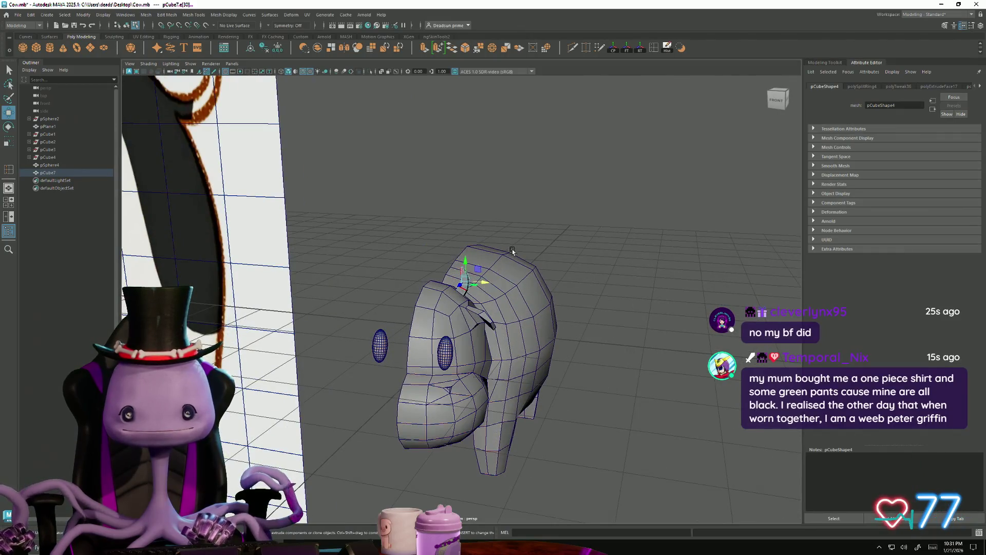
{"action": "key", "text": "F8"}
{"action": "scroll", "coordinate": [478, 323], "scroll_direction": "up", "scroll_amount": 3}
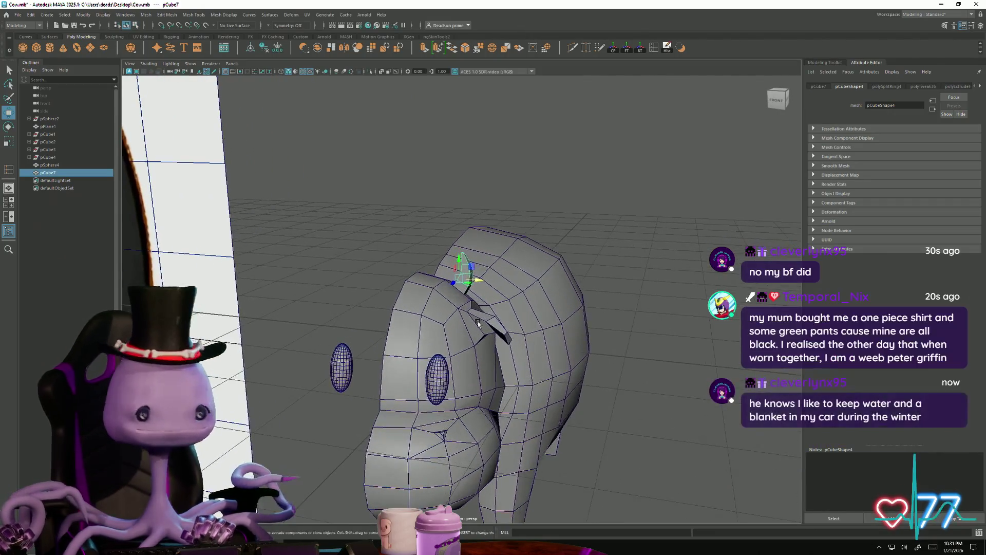
{"action": "left_click", "coordinate": [146, 14]}
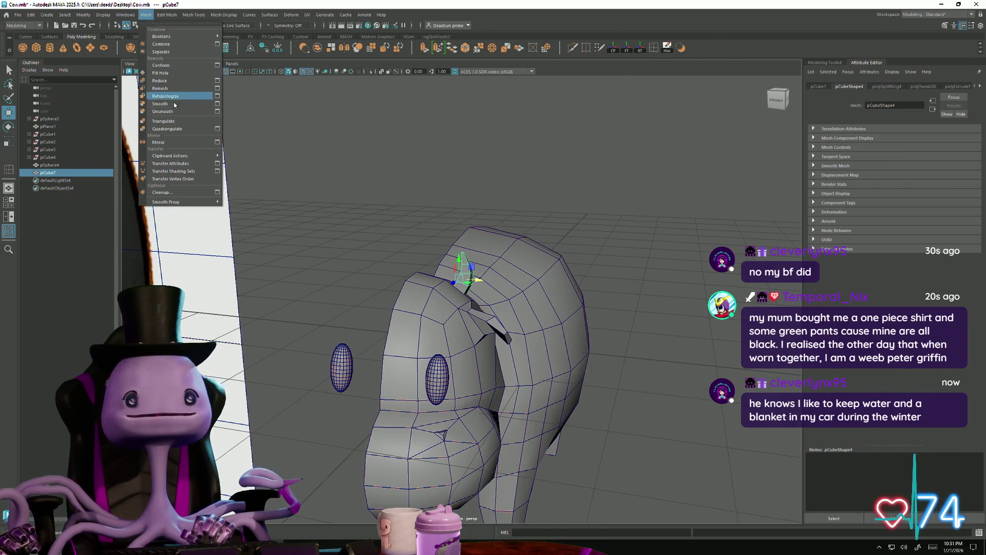
Step: Run Mesh > Mirror on the horn, then on the half body, and orbit to check the back
{"action": "left_click", "coordinate": [174, 145]}
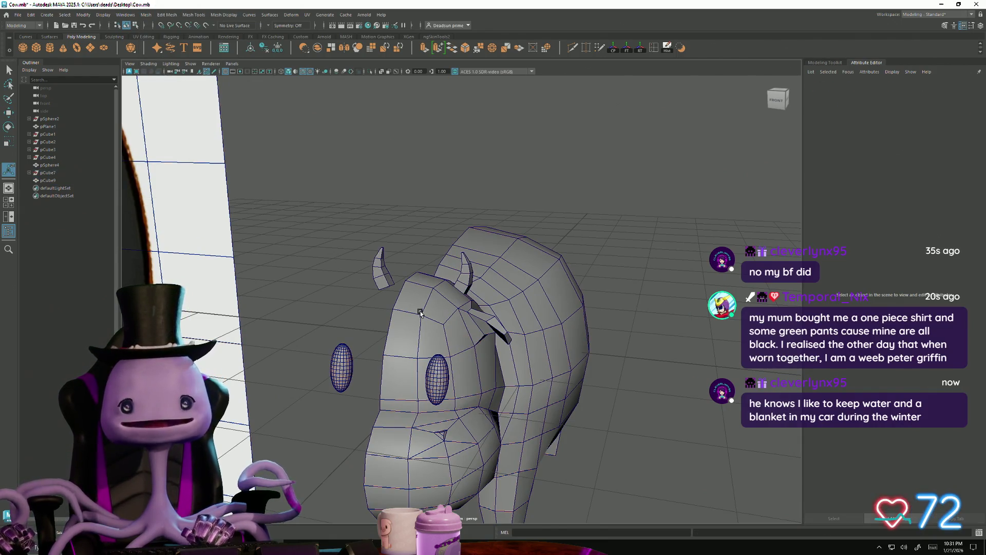
{"action": "left_click", "coordinate": [146, 15]}
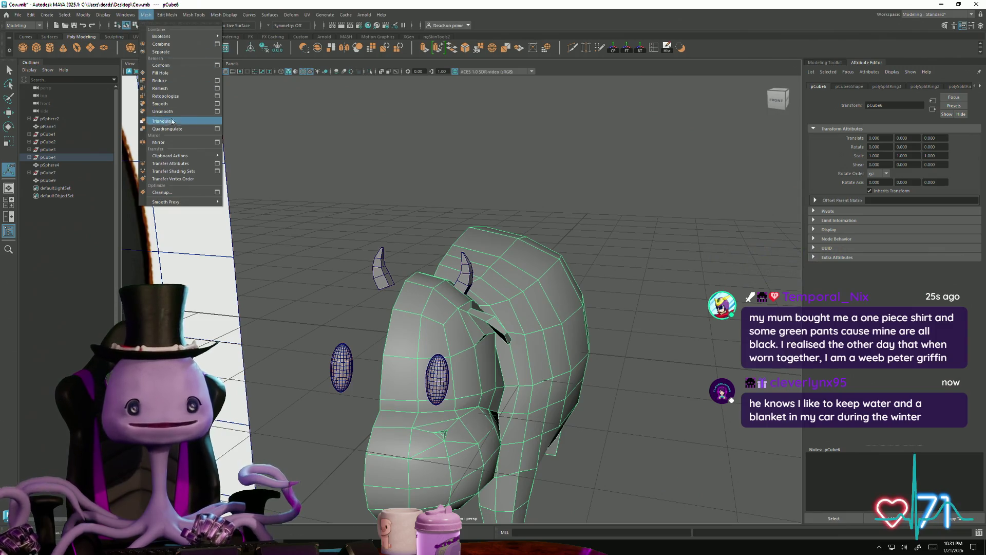
{"action": "left_click", "coordinate": [174, 142]}
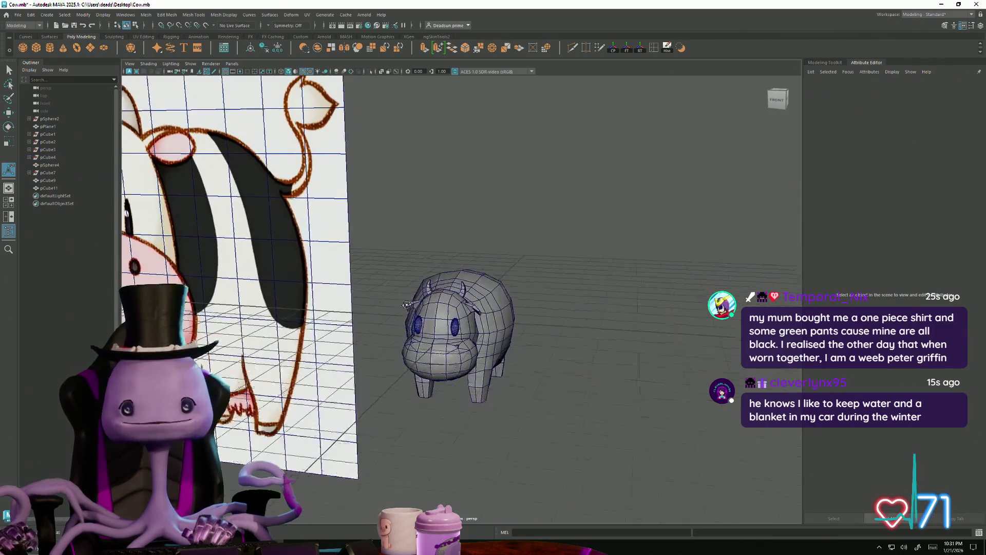
{"action": "mouse_move", "coordinate": [415, 282]}
{"action": "left_mouse_down", "text": "alt"}
{"action": "mouse_move", "coordinate": [339, 309]}
{"action": "mouse_move", "coordinate": [240, 319]}
{"action": "mouse_move", "coordinate": [276, 374]}
{"action": "mouse_move", "coordinate": [439, 431]}
{"action": "mouse_move", "coordinate": [458, 339]}
{"action": "mouse_move", "coordinate": [459, 363]}
{"action": "mouse_move", "coordinate": [400, 367]}
{"action": "mouse_move", "coordinate": [447, 360]}
{"action": "left_mouse_up", "text": "alt"}
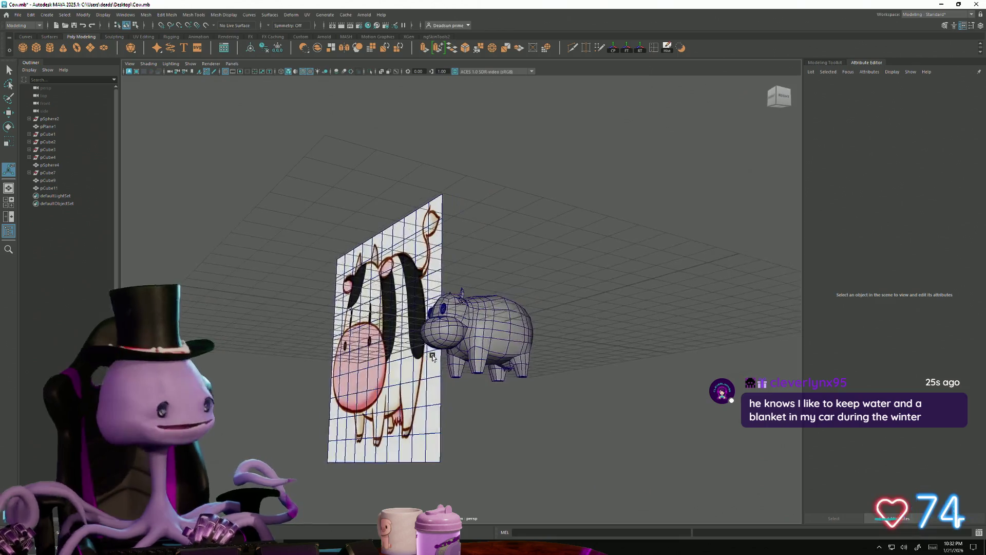
Step: Select the cow pieces in object mode and merge them with Mesh > Combine
{"action": "right_click_drag", "start_coordinate": [447, 359], "coordinate": [479, 429], "text": "alt"}
{"action": "left_click_drag", "start_coordinate": [480, 429], "coordinate": [440, 296], "text": "alt"}
{"action": "scroll", "coordinate": [440, 296], "scroll_direction": "up", "scroll_amount": 5}
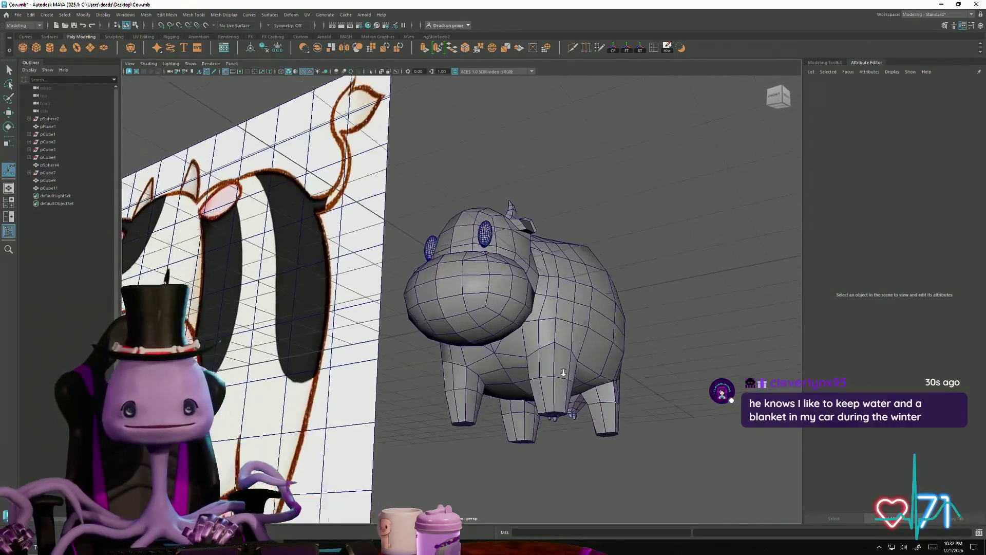
{"action": "left_click", "coordinate": [440, 296]}
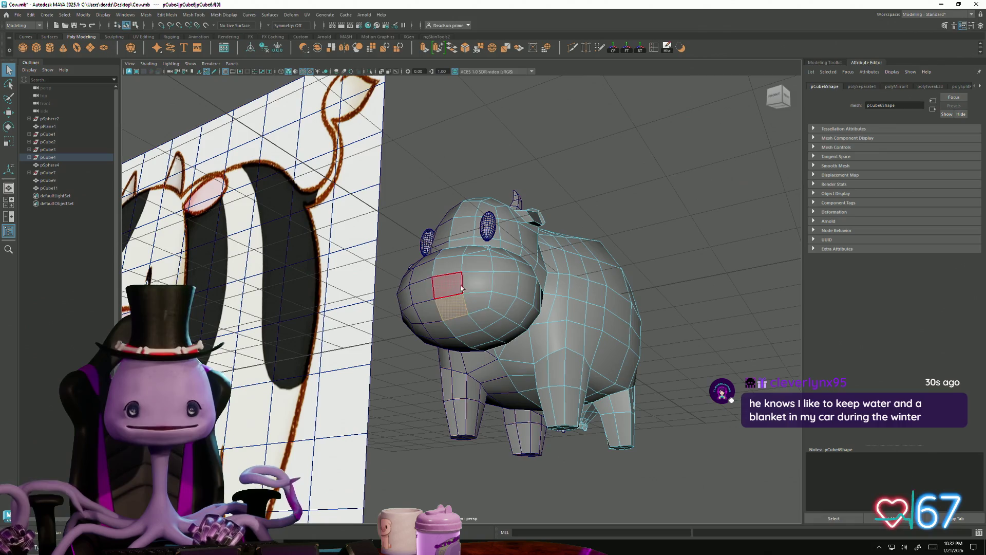
{"action": "right_click_drag", "start_coordinate": [489, 270], "coordinate": [523, 258]}
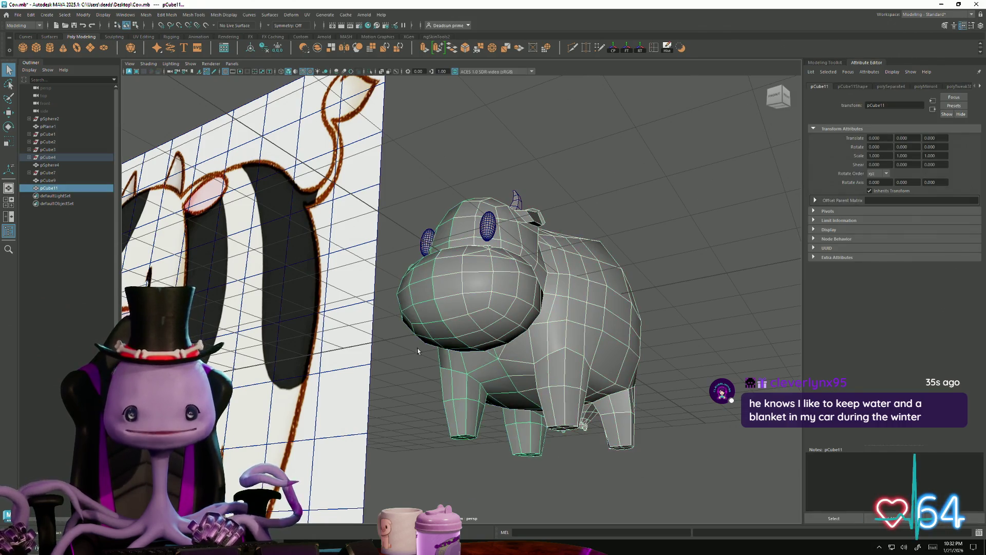
{"action": "left_click_drag", "start_coordinate": [418, 347], "coordinate": [419, 362], "text": "alt"}
{"action": "left_click", "coordinate": [146, 15]}
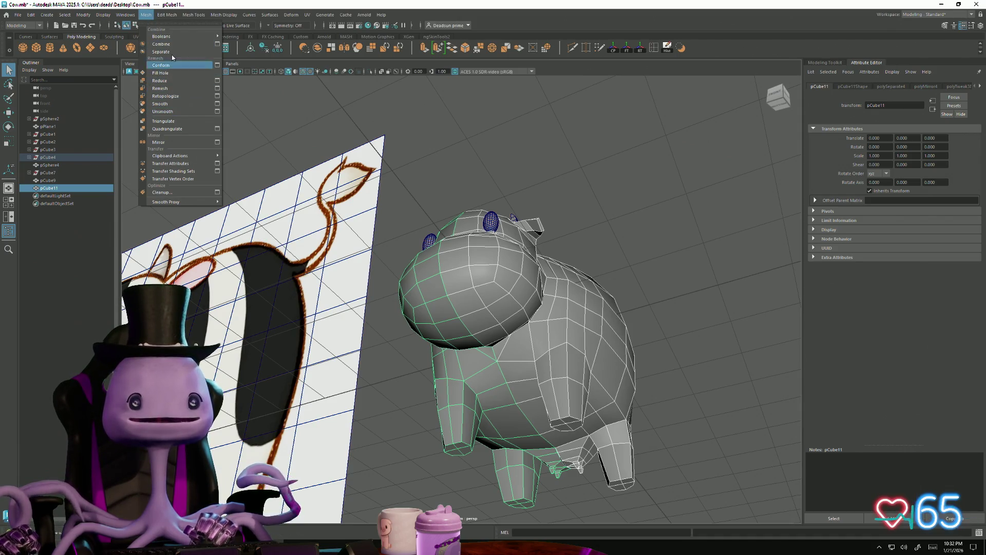
{"action": "mouse_move", "coordinate": [167, 15]}
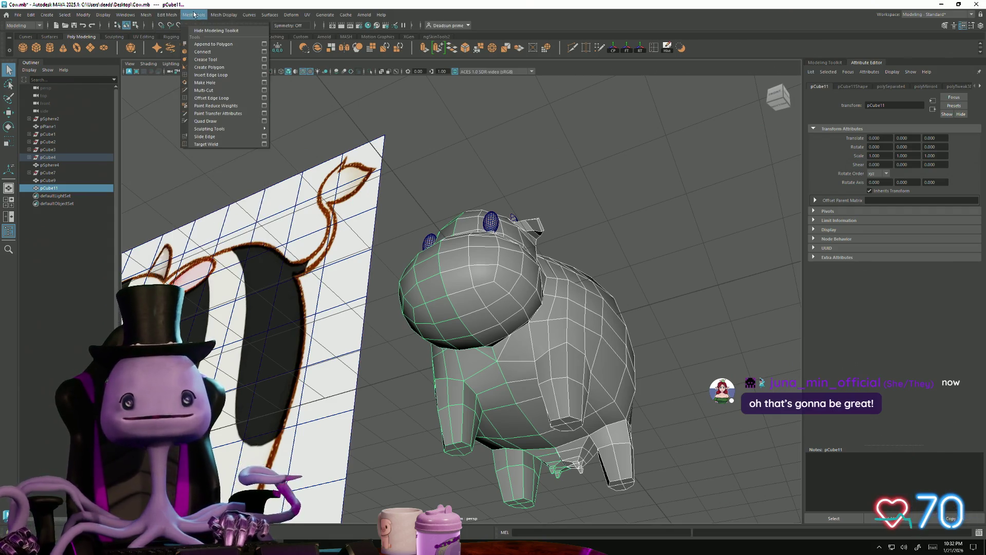
{"action": "left_click", "coordinate": [155, 64]}
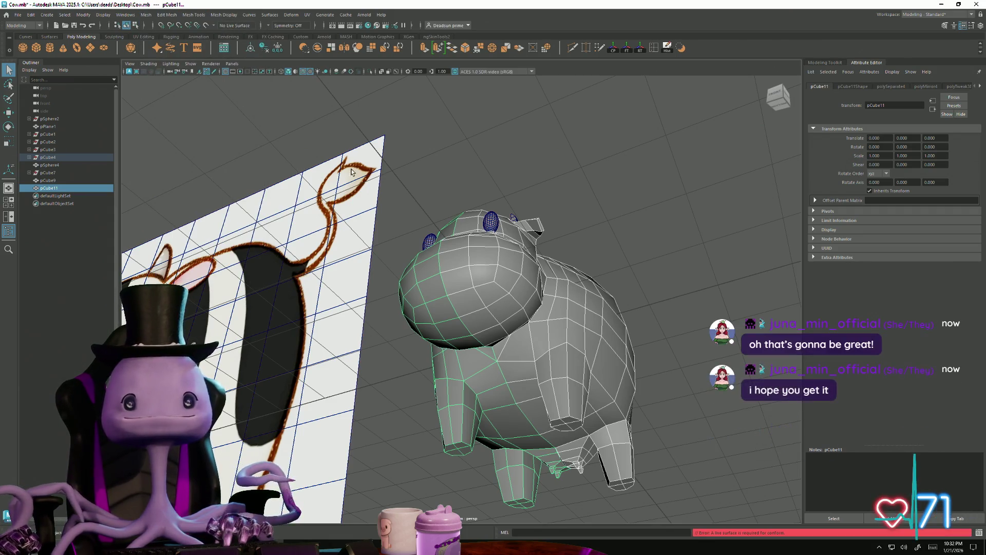
{"action": "left_click", "coordinate": [146, 14]}
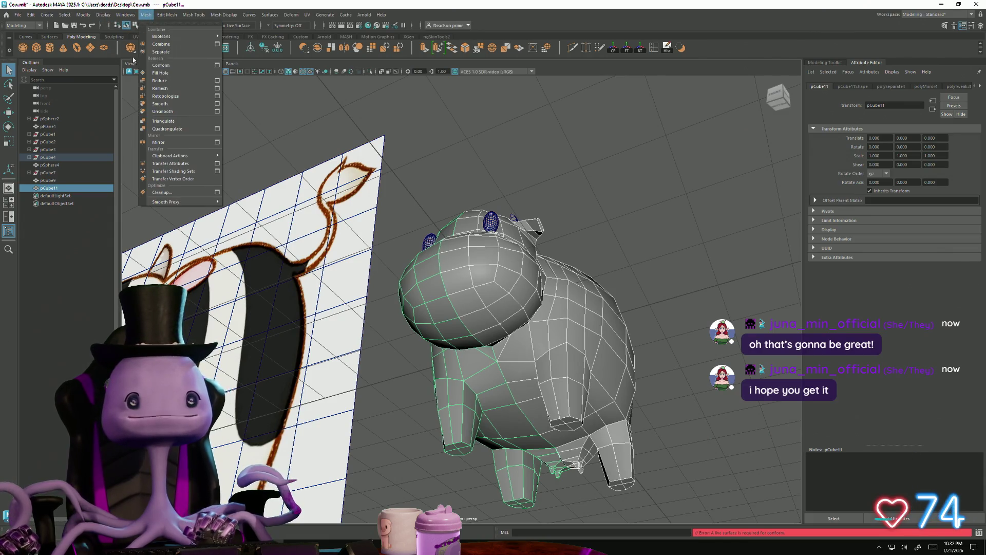
{"action": "left_click", "coordinate": [172, 50]}
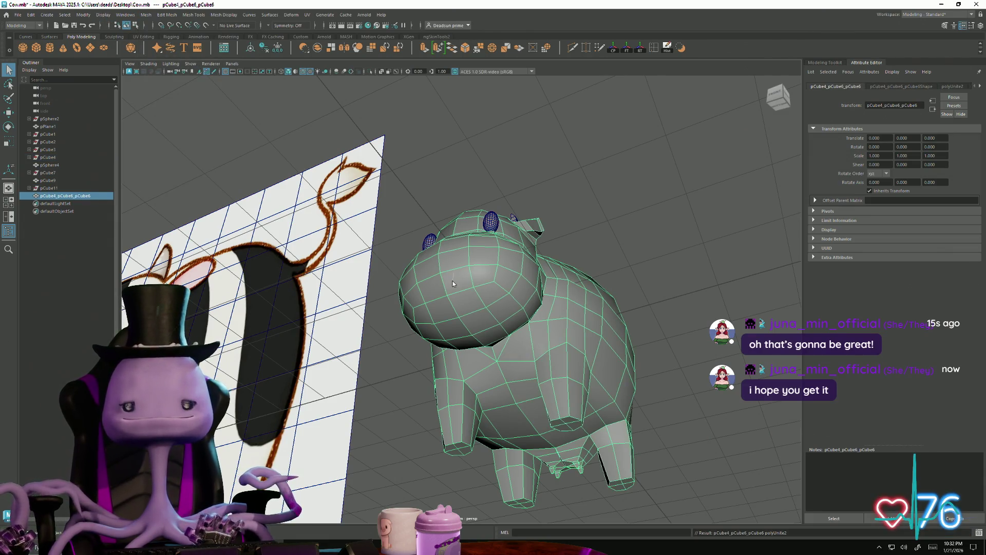
Step: Nudge a snout face slightly with soft selection (B) turned on
{"action": "right_click_drag", "start_coordinate": [453, 284], "coordinate": [452, 309]}
{"action": "left_click", "coordinate": [433, 289]}
{"action": "mouse_move", "coordinate": [433, 289]}
{"action": "left_mouse_down", "text": "alt"}
{"action": "mouse_move", "coordinate": [408, 347]}
{"action": "mouse_move", "coordinate": [365, 335]}
{"action": "mouse_move", "coordinate": [375, 324]}
{"action": "mouse_move", "coordinate": [392, 341]}
{"action": "mouse_move", "coordinate": [436, 352]}
{"action": "left_mouse_up", "text": "alt"}
{"action": "key", "text": "b"}
{"action": "key", "text": "w"}
{"action": "left_click_drag", "start_coordinate": [392, 328], "coordinate": [485, 358]}
Step: Return to object mode, deselect the cow, and view it beside the reference image
{"action": "right_click_drag", "start_coordinate": [485, 358], "coordinate": [409, 343], "text": "alt"}
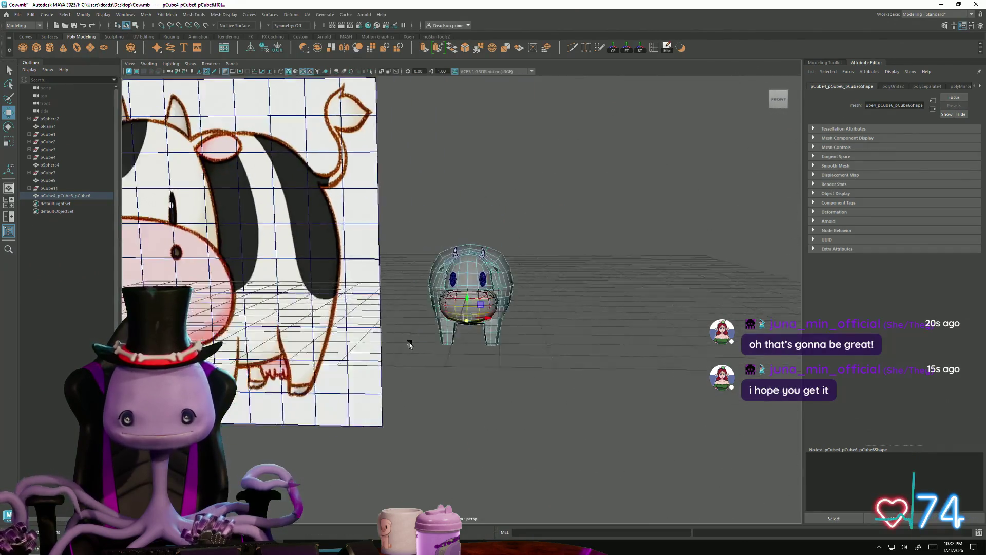
{"action": "mouse_move", "coordinate": [409, 344]}
{"action": "left_mouse_down", "text": "alt"}
{"action": "mouse_move", "coordinate": [388, 337]}
{"action": "mouse_move", "coordinate": [441, 339]}
{"action": "left_mouse_up", "text": "alt"}
{"action": "key", "text": "F8"}
{"action": "left_click", "coordinate": [548, 211]}
{"action": "mouse_move", "coordinate": [548, 211]}
{"action": "left_mouse_down", "text": "alt"}
{"action": "mouse_move", "coordinate": [434, 356]}
{"action": "mouse_move", "coordinate": [502, 344]}
{"action": "mouse_move", "coordinate": [439, 365]}
{"action": "mouse_move", "coordinate": [381, 345]}
{"action": "mouse_move", "coordinate": [359, 394]}
{"action": "mouse_move", "coordinate": [372, 334]}
{"action": "mouse_move", "coordinate": [445, 360]}
{"action": "mouse_move", "coordinate": [381, 359]}
{"action": "mouse_move", "coordinate": [401, 354]}
{"action": "left_mouse_up", "text": "alt"}
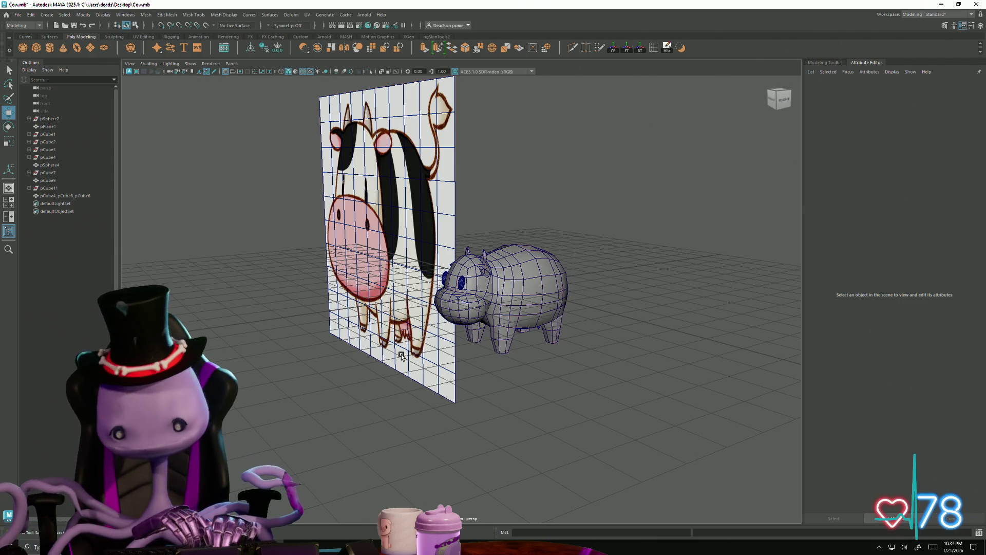
Step: Orbit and zoom around the combined cow to inspect it from the side and above
{"action": "mouse_move", "coordinate": [420, 322]}
{"action": "right_mouse_down", "text": "alt"}
{"action": "mouse_move", "coordinate": [479, 372]}
{"action": "mouse_move", "coordinate": [608, 397]}
{"action": "right_mouse_up", "text": "alt"}
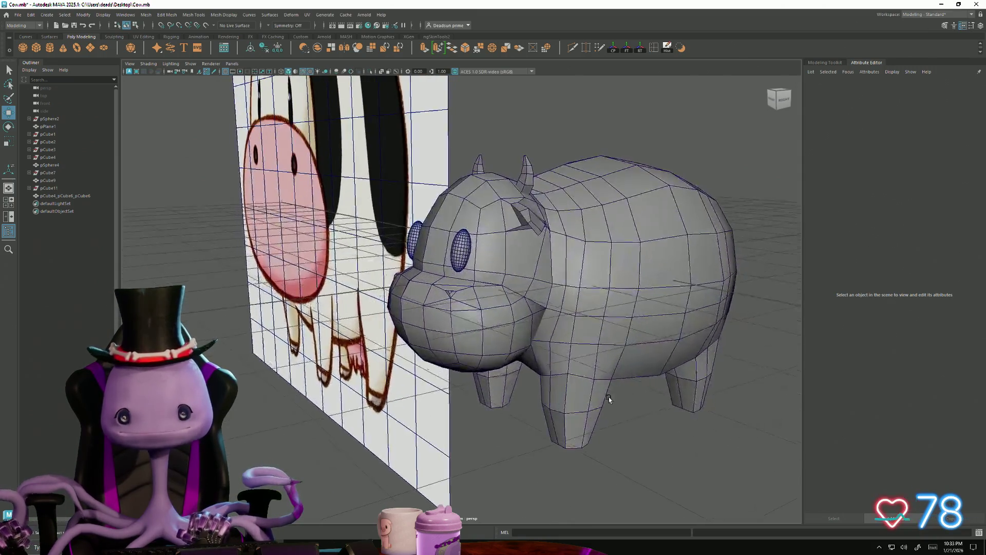
{"action": "mouse_move", "coordinate": [609, 397]}
{"action": "left_mouse_down", "text": "alt"}
{"action": "mouse_move", "coordinate": [578, 390]}
{"action": "mouse_move", "coordinate": [518, 403]}
{"action": "mouse_move", "coordinate": [548, 403]}
{"action": "mouse_move", "coordinate": [579, 391]}
{"action": "mouse_move", "coordinate": [572, 381]}
{"action": "mouse_move", "coordinate": [588, 384]}
{"action": "mouse_move", "coordinate": [520, 321]}
{"action": "mouse_move", "coordinate": [497, 408]}
{"action": "mouse_move", "coordinate": [499, 369]}
{"action": "mouse_move", "coordinate": [515, 411]}
{"action": "mouse_move", "coordinate": [429, 313]}
{"action": "left_mouse_up", "text": "alt"}
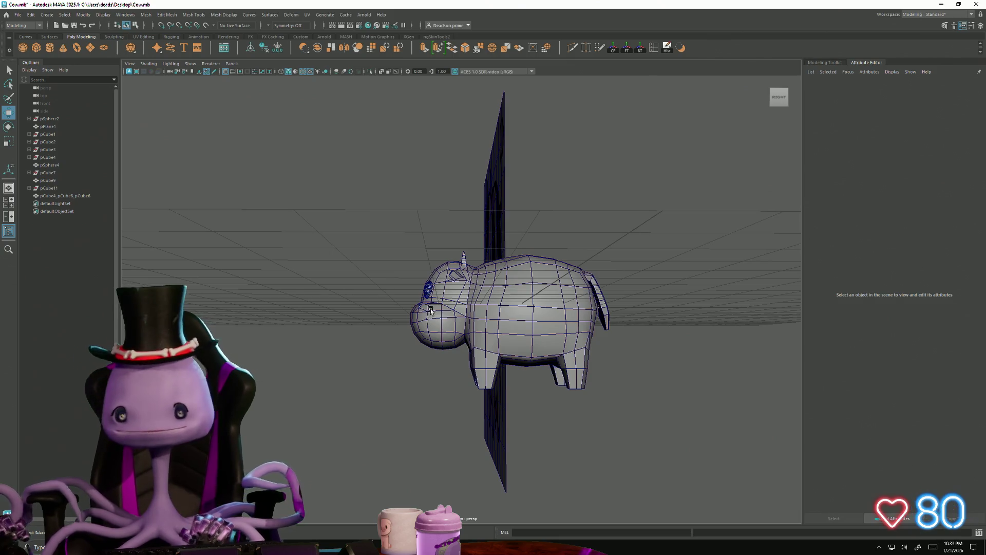
{"action": "mouse_move", "coordinate": [463, 350]}
{"action": "left_mouse_down", "text": "alt"}
{"action": "mouse_move", "coordinate": [463, 387]}
{"action": "mouse_move", "coordinate": [458, 365]}
{"action": "mouse_move", "coordinate": [467, 366]}
{"action": "mouse_move", "coordinate": [476, 340]}
{"action": "left_mouse_up", "text": "alt"}
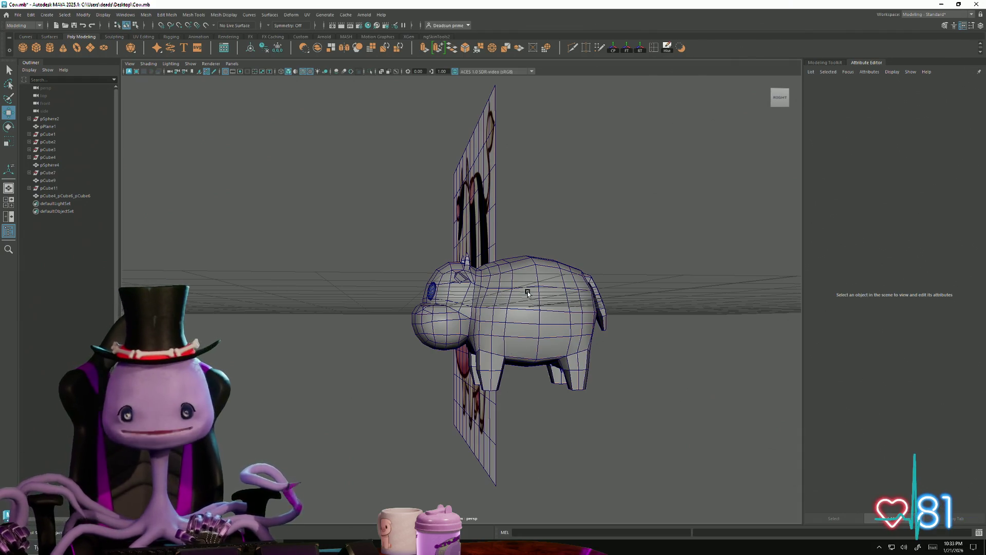
{"action": "mouse_move", "coordinate": [513, 313]}
{"action": "left_mouse_down", "text": "alt"}
{"action": "mouse_move", "coordinate": [448, 416]}
{"action": "mouse_move", "coordinate": [454, 462]}
{"action": "mouse_move", "coordinate": [306, 381]}
{"action": "mouse_move", "coordinate": [390, 357]}
{"action": "mouse_move", "coordinate": [363, 341]}
{"action": "mouse_move", "coordinate": [377, 330]}
{"action": "mouse_move", "coordinate": [383, 344]}
{"action": "mouse_move", "coordinate": [524, 196]}
{"action": "left_mouse_up", "text": "alt"}
Step: Zoom in on the side view and insert a vertical edge loop through the body
{"action": "scroll", "coordinate": [459, 397], "scroll_direction": "up", "scroll_amount": 2}
{"action": "scroll", "coordinate": [459, 397], "scroll_direction": "up", "scroll_amount": 2}
{"action": "scroll", "coordinate": [459, 397], "scroll_direction": "down", "scroll_amount": 2}
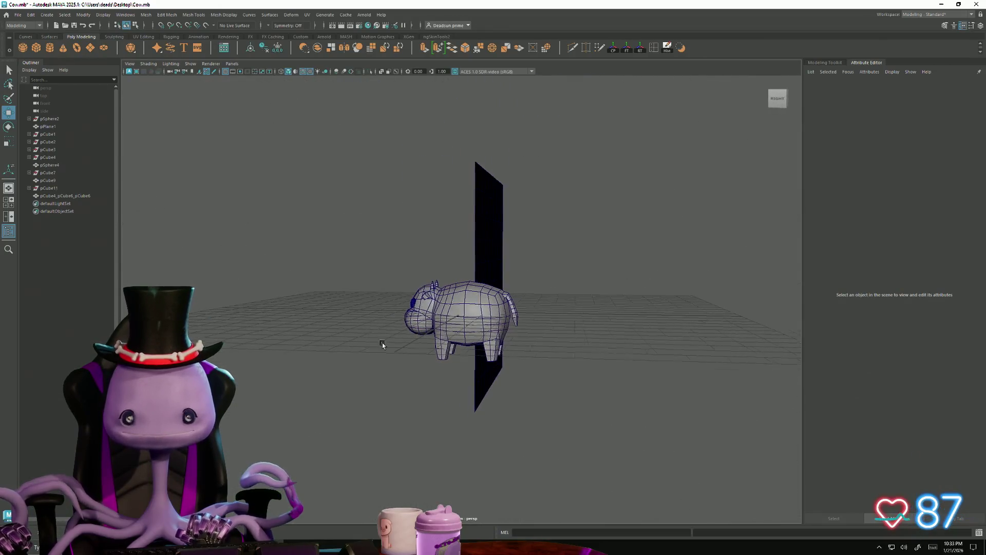
{"action": "scroll", "coordinate": [383, 343], "scroll_direction": "up", "scroll_amount": 3}
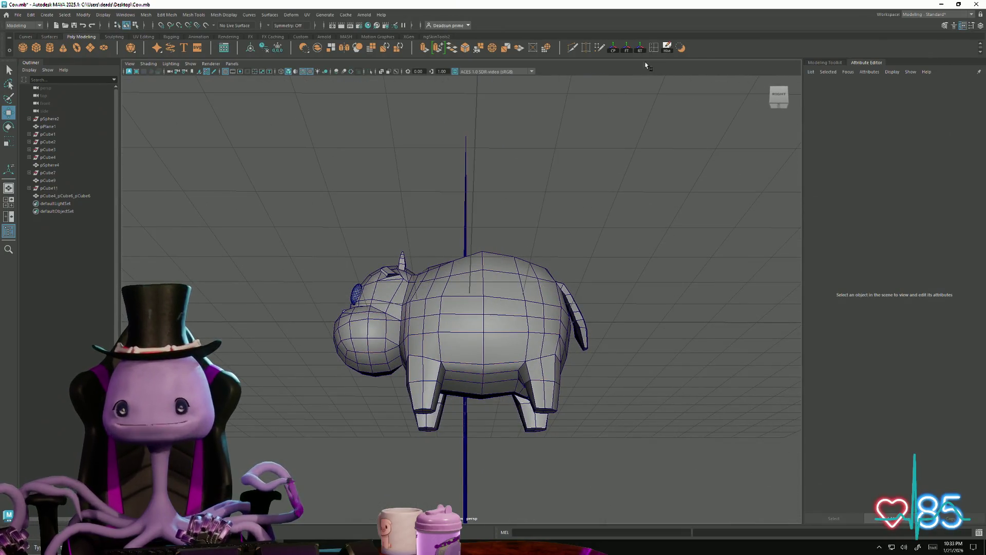
{"action": "key", "text": "ctrl+e"}
{"action": "left_click", "coordinate": [461, 335]}
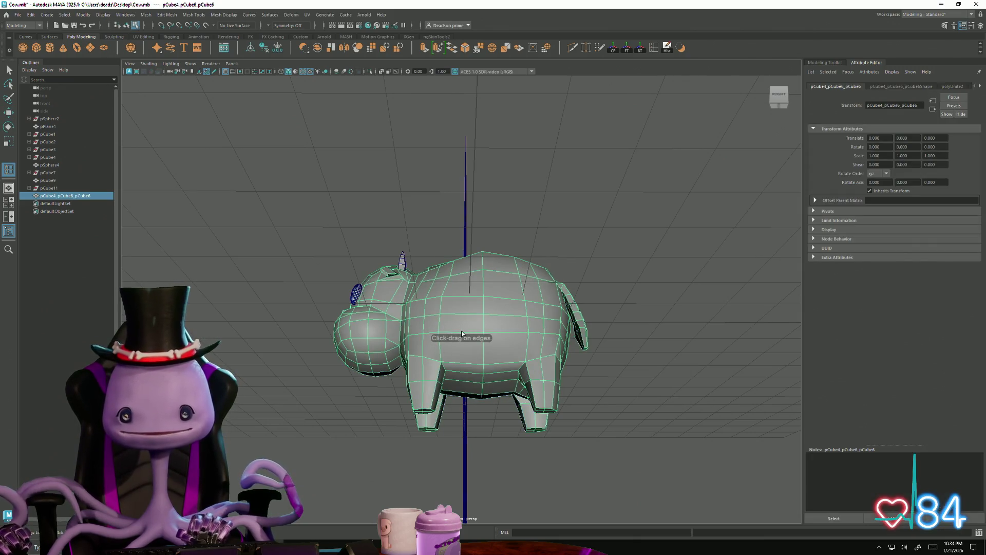
Step: Insert several more vertical edge loops across the cow's body
{"action": "left_click", "coordinate": [507, 335]}
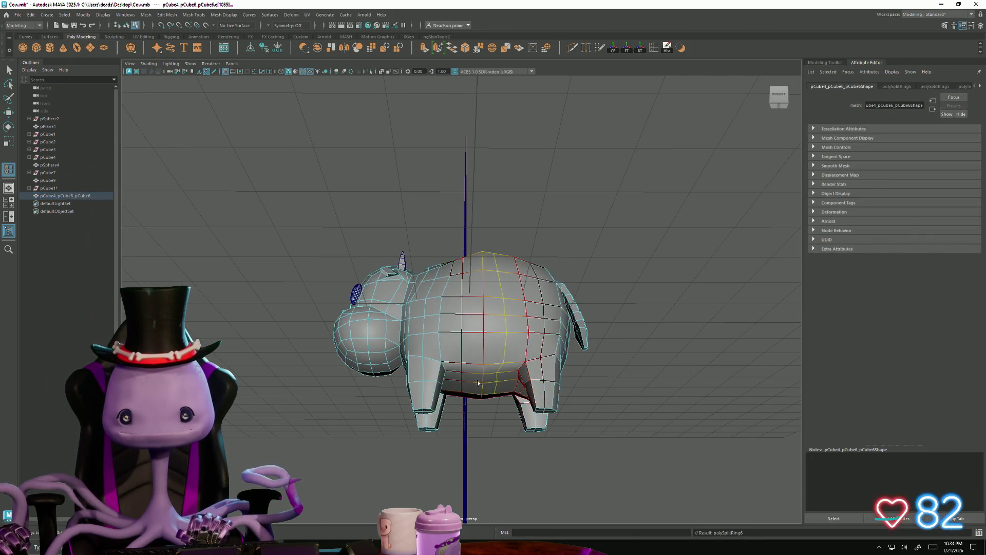
{"action": "mouse_move", "coordinate": [507, 334]}
{"action": "left_mouse_down", "text": "alt"}
{"action": "mouse_move", "coordinate": [474, 474]}
{"action": "mouse_move", "coordinate": [472, 465]}
{"action": "left_mouse_up", "text": "alt"}
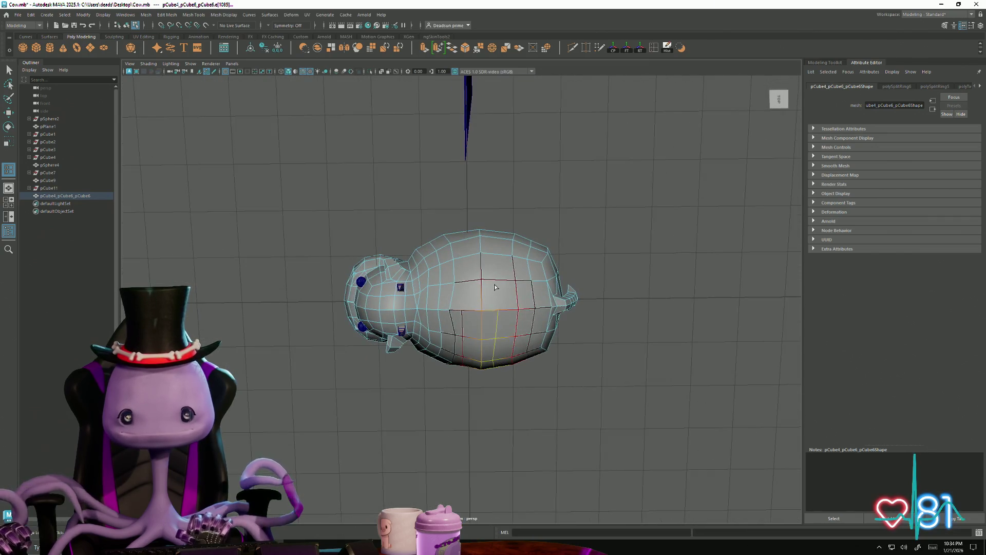
{"action": "left_click", "coordinate": [496, 281]}
{"action": "left_click", "coordinate": [478, 283]}
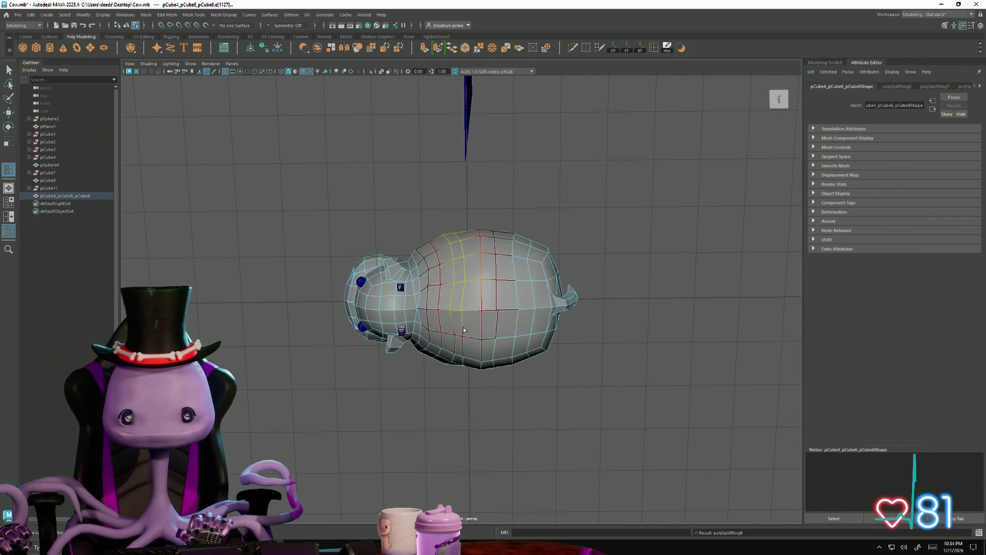
{"action": "left_click_drag", "start_coordinate": [478, 283], "coordinate": [576, 367], "text": "alt"}
{"action": "scroll", "coordinate": [627, 411], "scroll_direction": "up", "scroll_amount": 5}
{"action": "left_click_drag", "start_coordinate": [627, 411], "coordinate": [639, 405], "text": "alt"}
Step: Undo the two unwanted edge loops
{"action": "key", "text": "ctrl+z"}
{"action": "key", "text": "ctrl+z"}
{"action": "key", "text": "ctrl+z"}
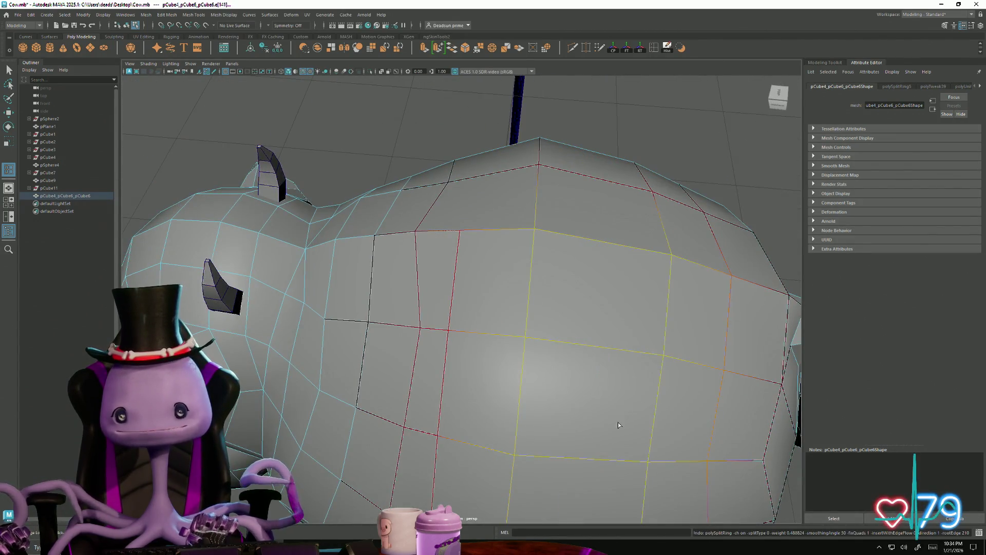
{"action": "scroll", "coordinate": [618, 422], "scroll_direction": "down", "scroll_amount": 5}
{"action": "left_click_drag", "start_coordinate": [479, 403], "coordinate": [532, 129], "text": "alt"}
{"action": "key", "text": "ctrl+z"}
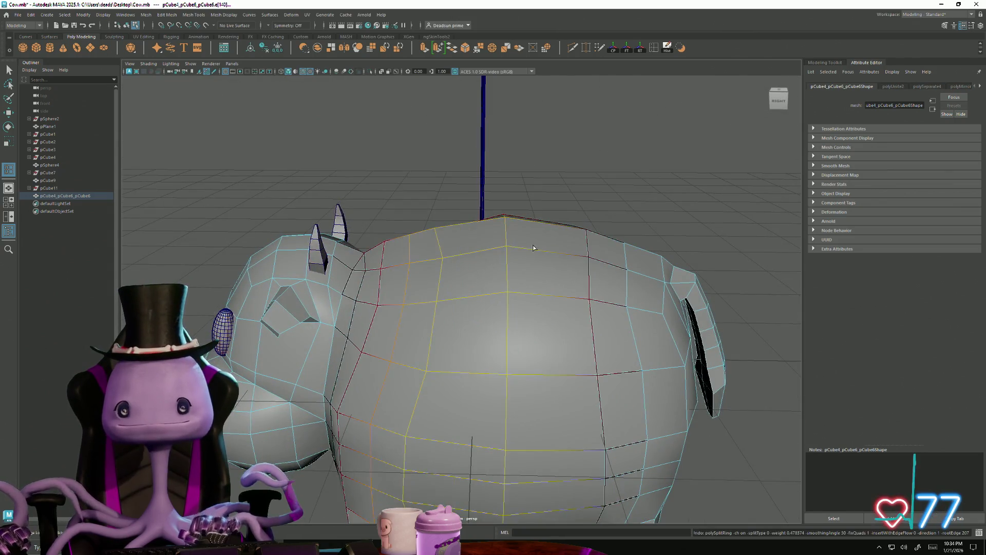
Step: Reopen the Insert Edge Loop settings and add four new vertical loops through the torso
{"action": "double_click", "coordinate": [653, 48]}
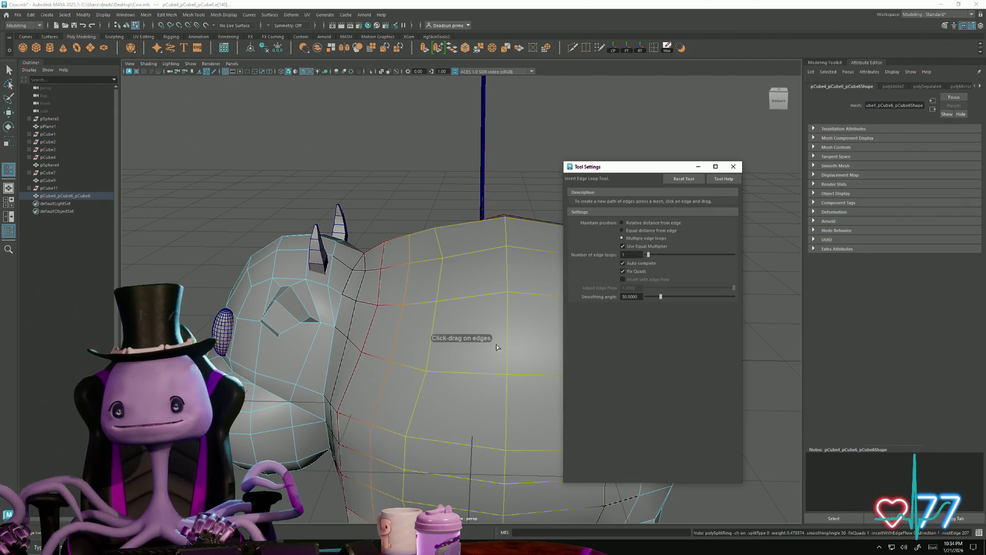
{"action": "left_click", "coordinate": [471, 297]}
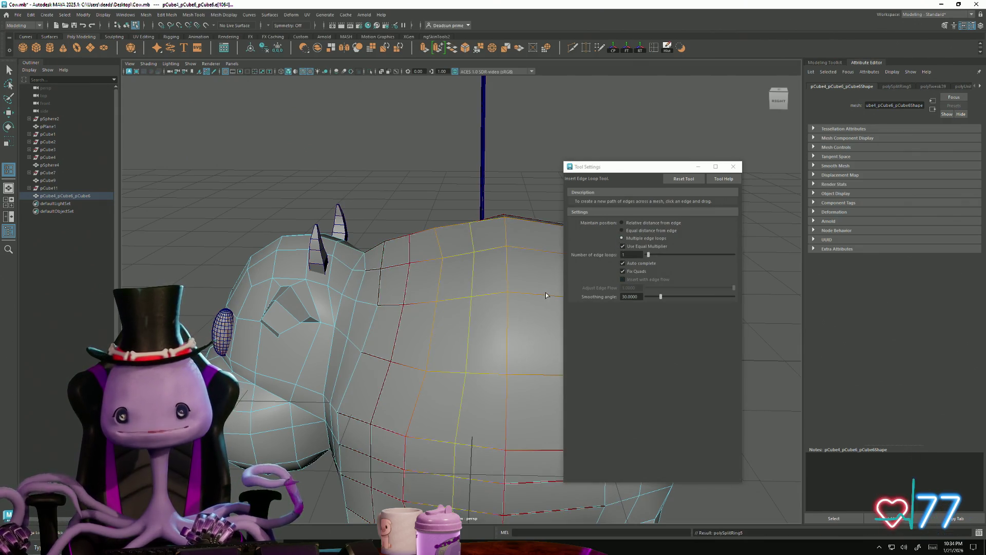
{"action": "left_click", "coordinate": [396, 301]}
{"action": "mouse_move", "coordinate": [500, 338]}
{"action": "left_mouse_down", "text": "alt"}
{"action": "mouse_move", "coordinate": [426, 293]}
{"action": "mouse_move", "coordinate": [380, 308]}
{"action": "mouse_move", "coordinate": [409, 325]}
{"action": "left_mouse_up", "text": "alt"}
{"action": "left_click", "coordinate": [488, 323]}
{"action": "left_click", "coordinate": [450, 284]}
{"action": "scroll", "coordinate": [451, 284], "scroll_direction": "down", "scroll_amount": 5}
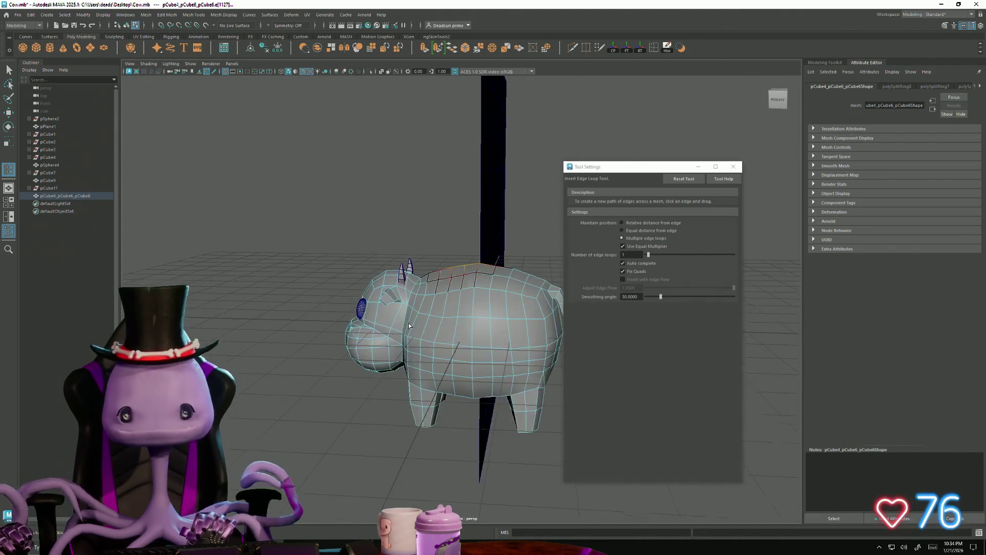
{"action": "left_click", "coordinate": [738, 166]}
{"action": "mouse_move", "coordinate": [643, 213]}
{"action": "left_mouse_down", "text": "alt"}
{"action": "mouse_move", "coordinate": [311, 272]}
{"action": "mouse_move", "coordinate": [378, 320]}
{"action": "left_mouse_up", "text": "alt"}
{"action": "scroll", "coordinate": [379, 320], "scroll_direction": "up", "scroll_amount": 10}
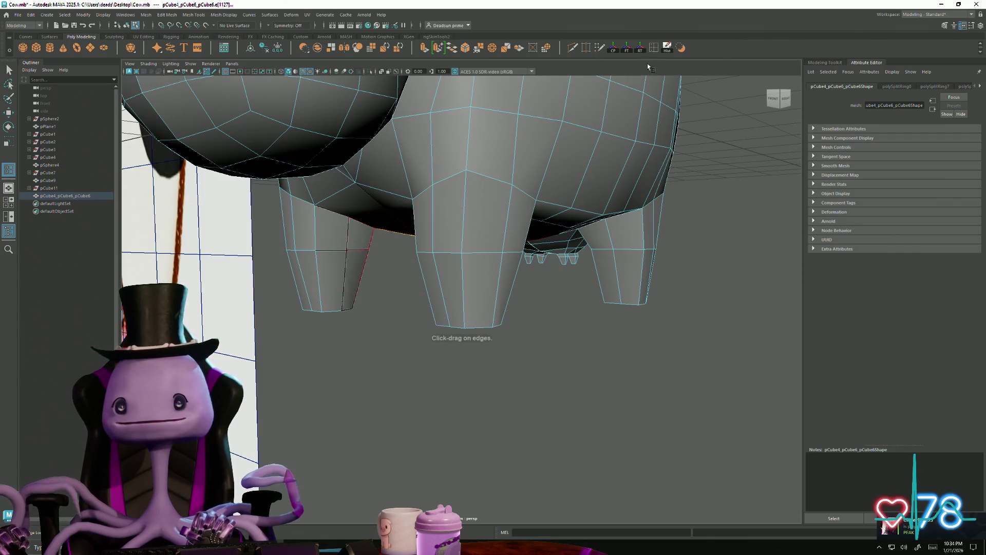
Step: With Number of edge loops set to 2, ring both legs and the small front limb with loops
{"action": "double_click", "coordinate": [654, 50]}
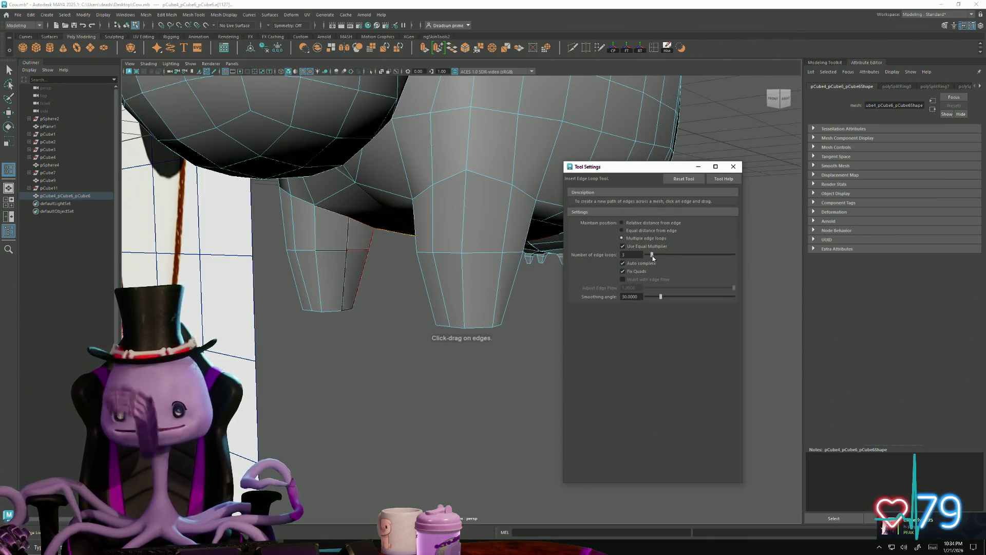
{"action": "left_click", "coordinate": [464, 294]}
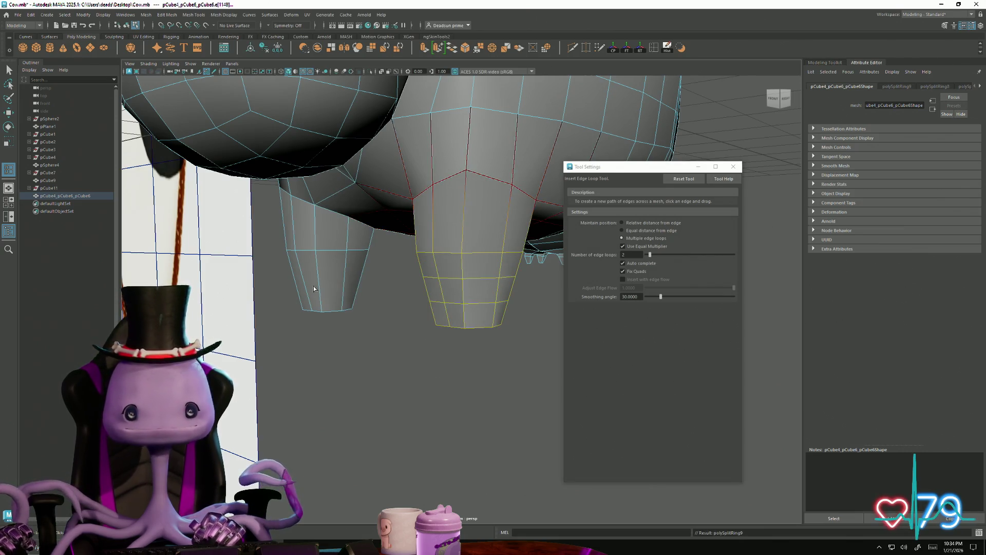
{"action": "left_click_drag", "start_coordinate": [319, 280], "coordinate": [463, 301], "text": "alt"}
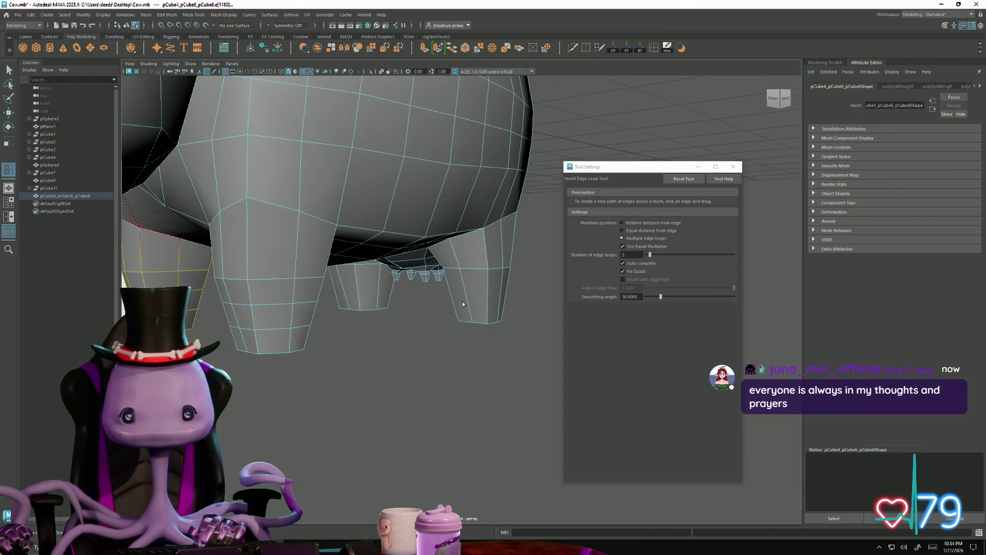
{"action": "left_click", "coordinate": [467, 297]}
{"action": "left_click", "coordinate": [359, 290]}
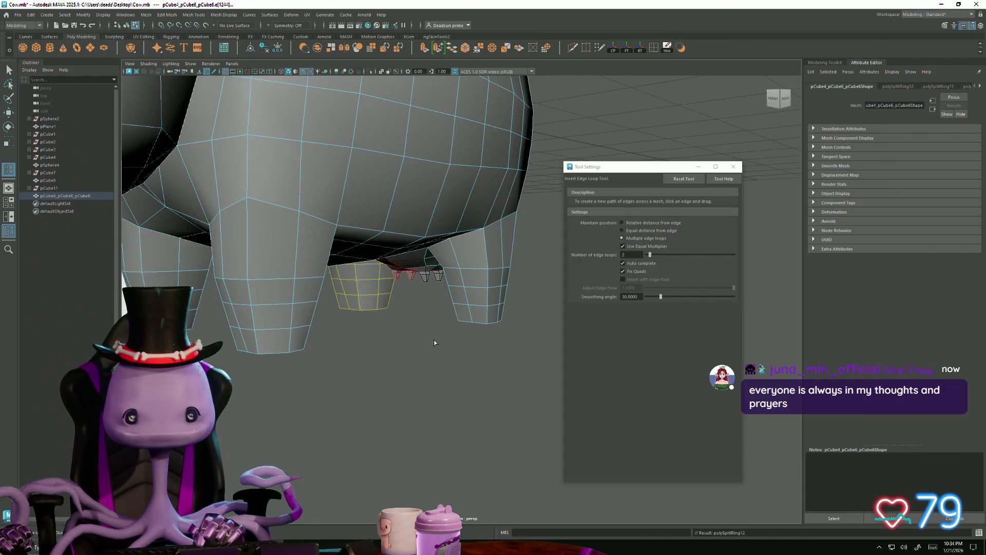
{"action": "left_click_drag", "start_coordinate": [358, 291], "coordinate": [333, 349], "text": "alt"}
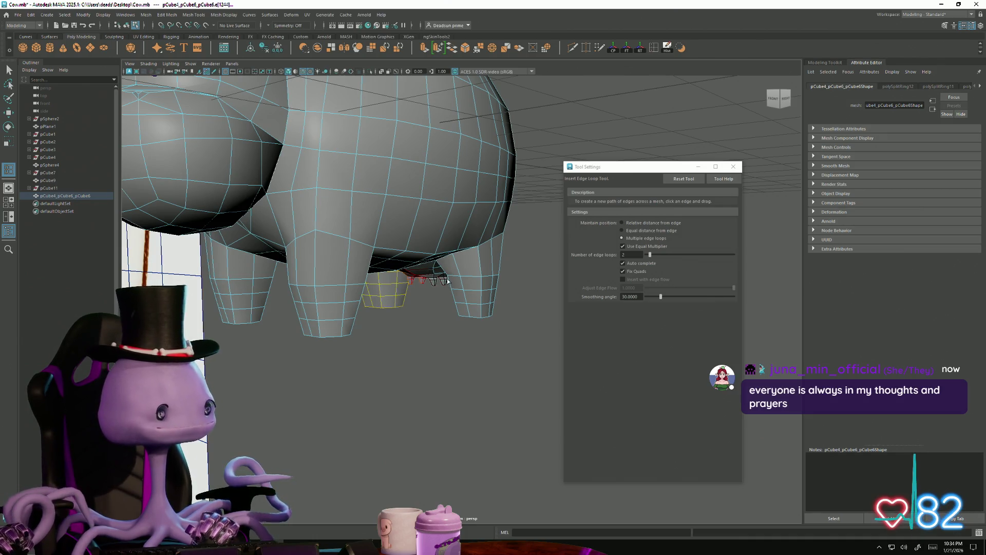
{"action": "left_click", "coordinate": [733, 167]}
{"action": "left_click_drag", "start_coordinate": [359, 319], "coordinate": [345, 340], "text": "alt"}
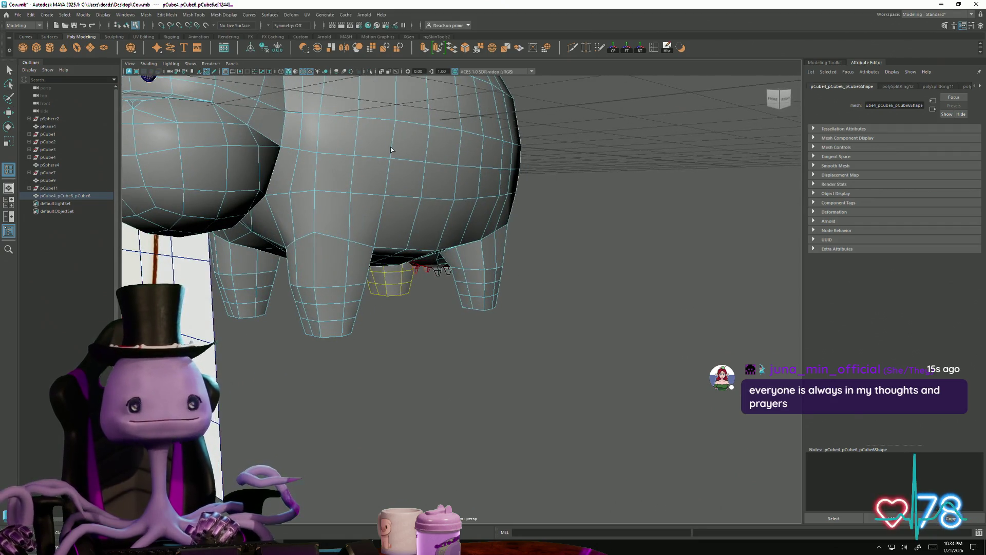
{"action": "left_click", "coordinate": [486, 304]}
{"action": "right_click", "coordinate": [486, 307]}
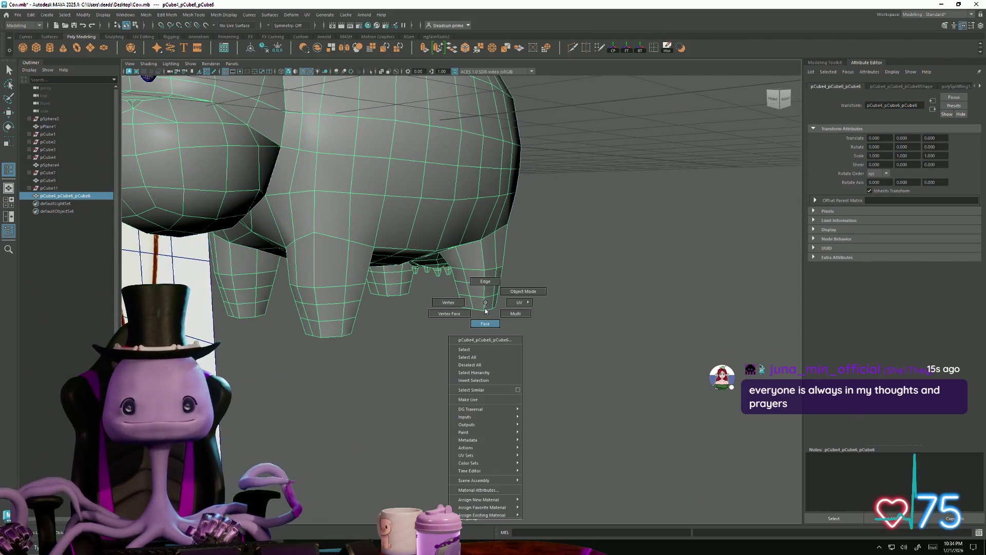
Step: Select the bottom faces of the rear and front legs and extrude them
{"action": "right_click_drag", "start_coordinate": [486, 311], "coordinate": [486, 322]}
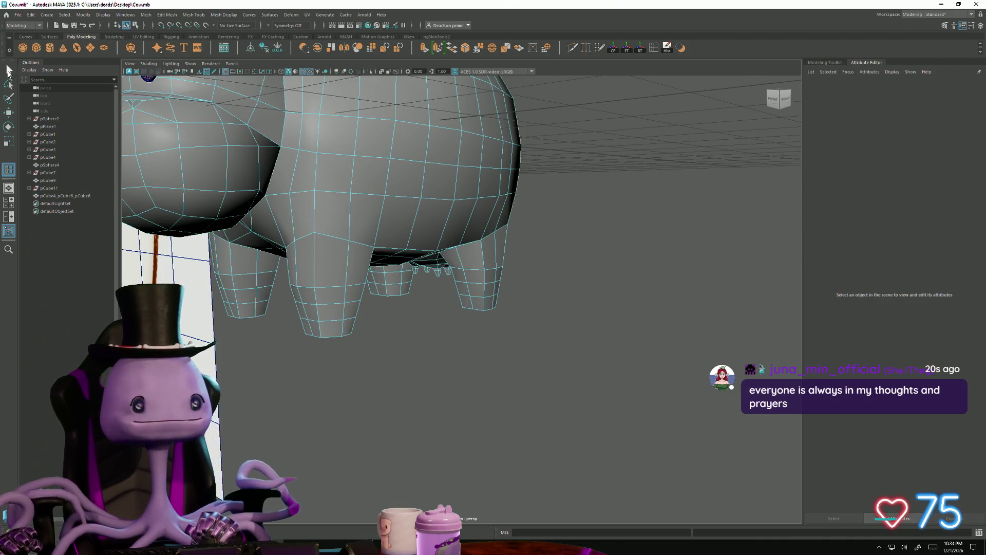
{"action": "left_click", "coordinate": [9, 71]}
{"action": "left_click", "coordinate": [483, 293]}
{"action": "right_click", "coordinate": [482, 297]}
{"action": "left_click", "coordinate": [478, 302]}
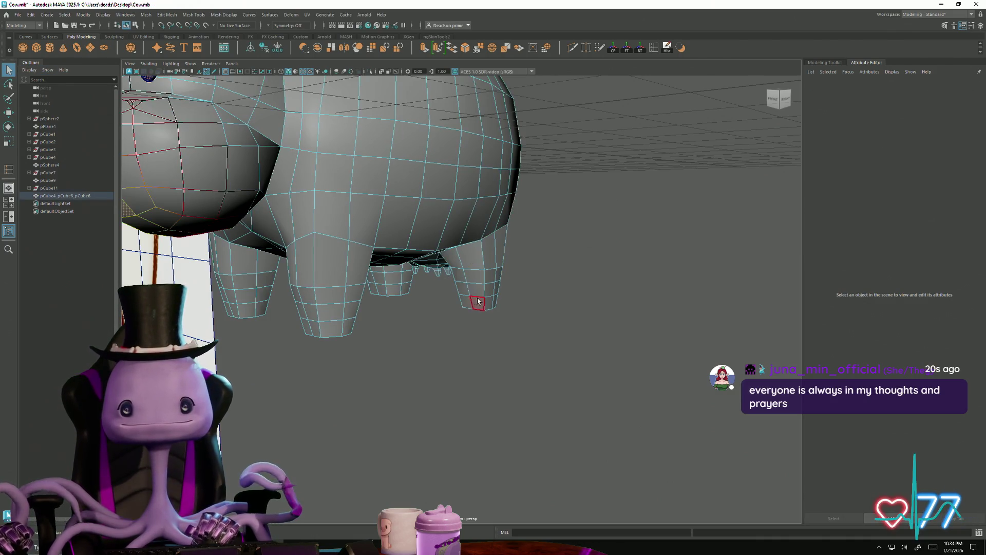
{"action": "left_click", "coordinate": [476, 307]}
{"action": "left_click", "coordinate": [308, 334], "text": "shift"}
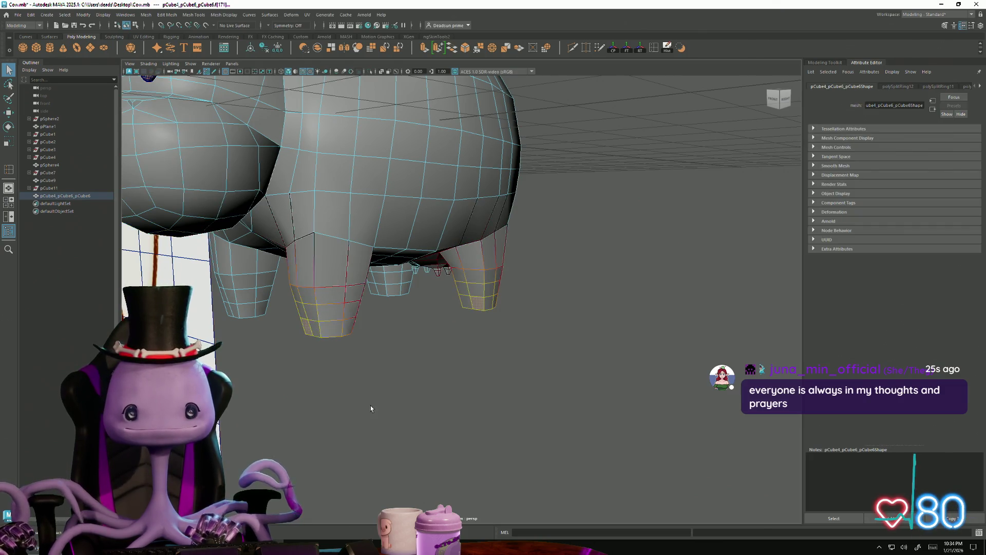
{"action": "mouse_move", "coordinate": [371, 406]}
{"action": "left_mouse_down", "text": "alt"}
{"action": "mouse_move", "coordinate": [366, 396]}
{"action": "mouse_move", "coordinate": [406, 361]}
{"action": "mouse_move", "coordinate": [562, 415]}
{"action": "mouse_move", "coordinate": [491, 379]}
{"action": "left_mouse_up", "text": "alt"}
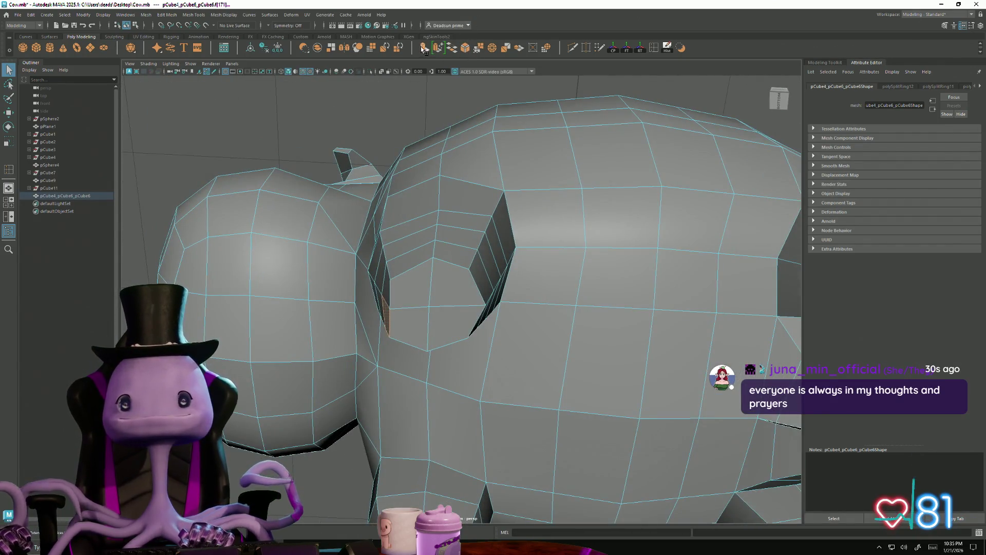
{"action": "key", "text": "ctrl+e"}
{"action": "key", "text": "w"}
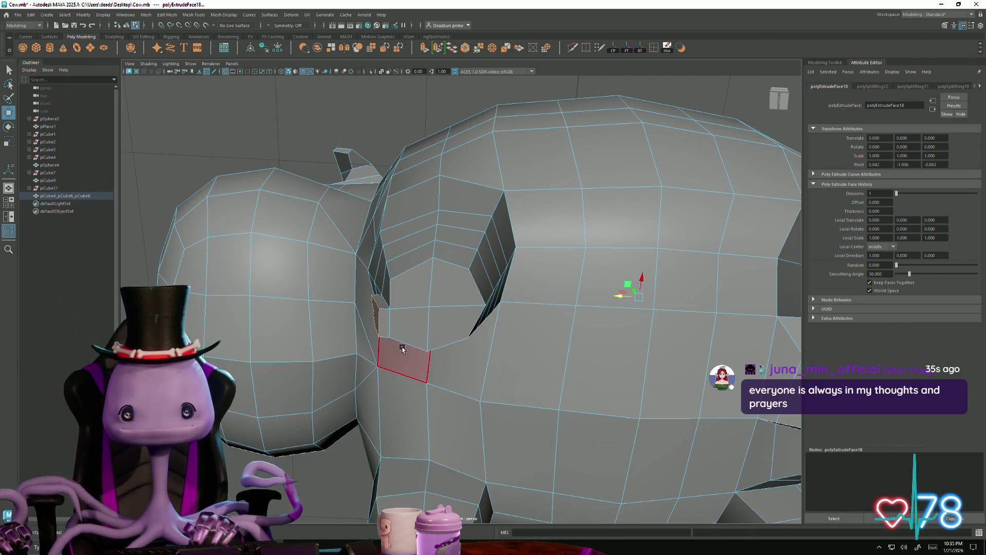
Step: Select two faces in the underside cavity and extrude them
{"action": "mouse_move", "coordinate": [407, 355]}
{"action": "left_mouse_down", "text": "alt"}
{"action": "mouse_move", "coordinate": [451, 354]}
{"action": "mouse_move", "coordinate": [452, 275]}
{"action": "left_mouse_up", "text": "alt"}
{"action": "left_click", "coordinate": [452, 272]}
{"action": "left_click_drag", "start_coordinate": [541, 356], "coordinate": [521, 296], "text": "alt"}
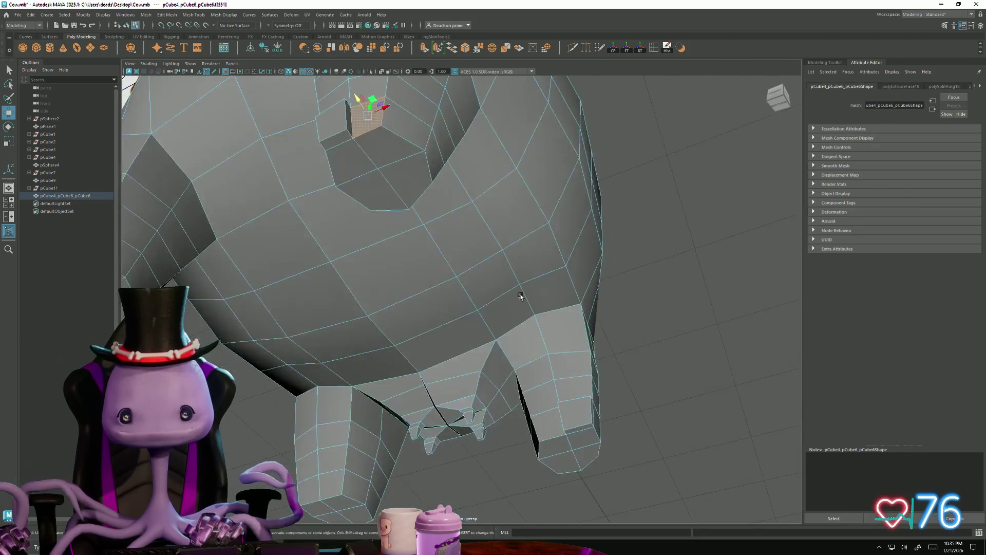
{"action": "left_click", "coordinate": [555, 415], "text": "shift"}
{"action": "mouse_move", "coordinate": [554, 415]}
{"action": "left_mouse_down", "text": "alt"}
{"action": "mouse_move", "coordinate": [550, 426]}
{"action": "mouse_move", "coordinate": [536, 365]}
{"action": "mouse_move", "coordinate": [547, 354]}
{"action": "left_mouse_up", "text": "alt"}
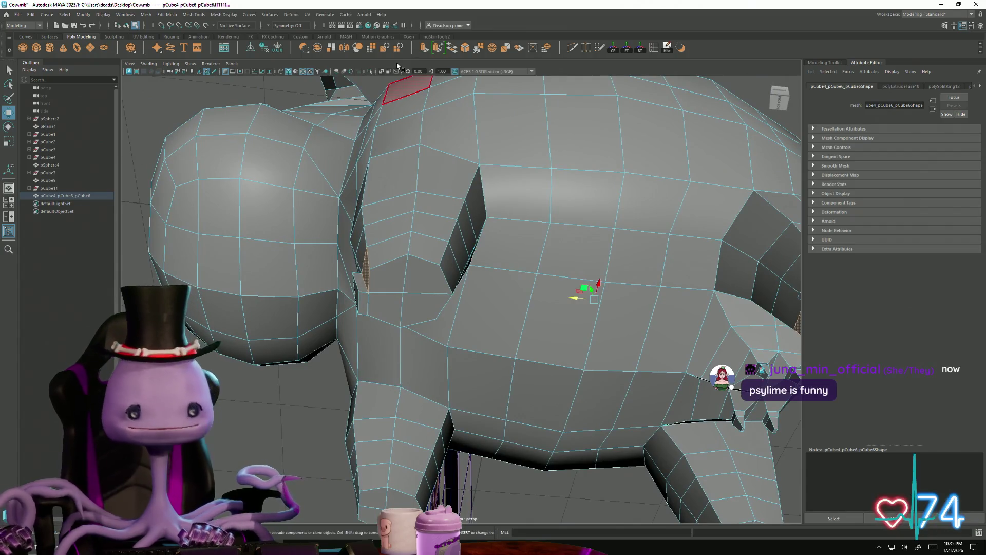
{"action": "key", "text": "ctrl+e"}
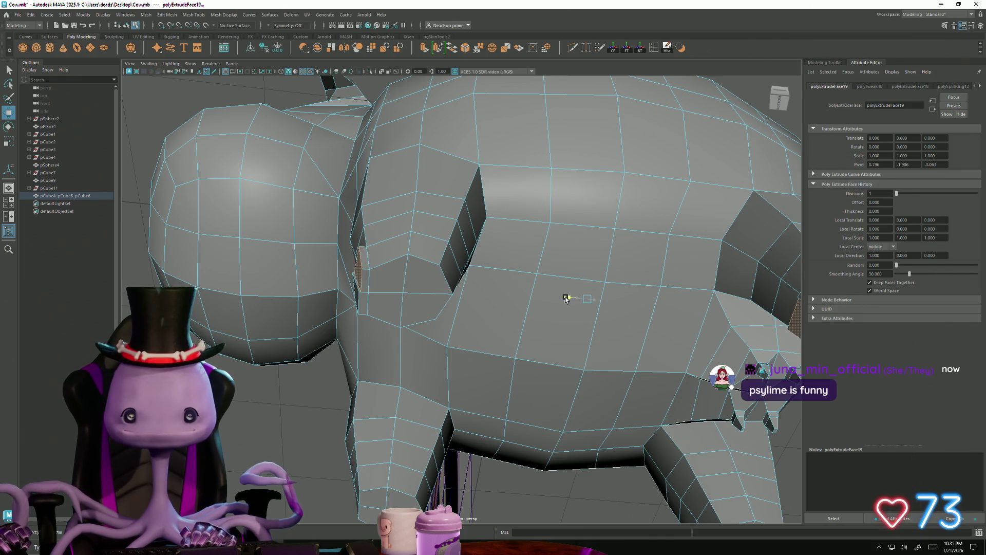
{"action": "mouse_move", "coordinate": [567, 288]}
{"action": "left_mouse_down", "text": "alt"}
{"action": "mouse_move", "coordinate": [390, 325]}
{"action": "mouse_move", "coordinate": [441, 342]}
{"action": "mouse_move", "coordinate": [480, 389]}
{"action": "left_mouse_up", "text": "alt"}
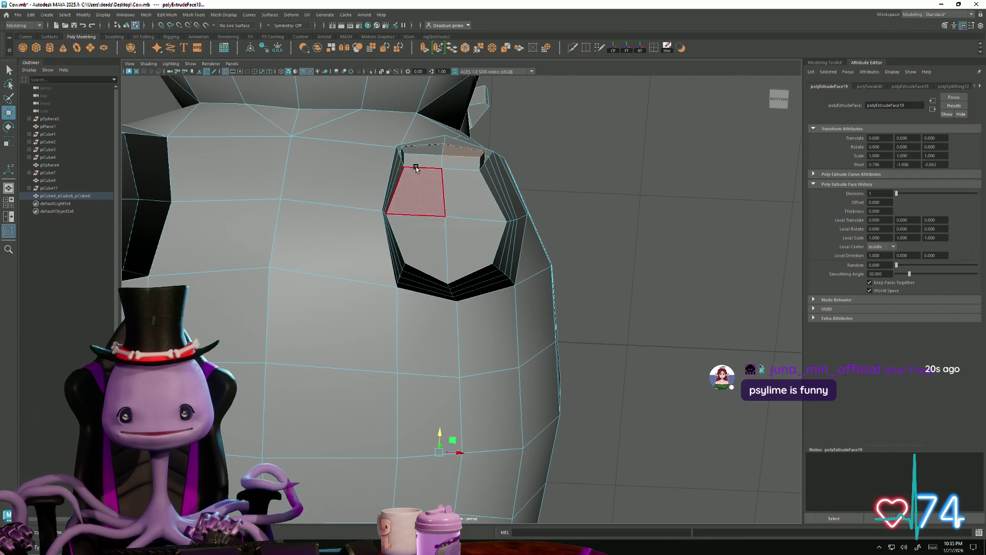
Step: Pick a face on the cavity rim, then select an edge on the leg in edge mode
{"action": "left_click", "coordinate": [433, 150]}
{"action": "mouse_move", "coordinate": [473, 176]}
{"action": "left_mouse_down", "text": "alt"}
{"action": "mouse_move", "coordinate": [436, 343]}
{"action": "mouse_move", "coordinate": [419, 332]}
{"action": "mouse_move", "coordinate": [434, 337]}
{"action": "left_mouse_up", "text": "alt"}
{"action": "right_click_drag", "start_coordinate": [339, 211], "coordinate": [320, 233]}
{"action": "left_click", "coordinate": [320, 232]}
{"action": "left_click_drag", "start_coordinate": [339, 253], "coordinate": [191, 342], "text": "alt"}
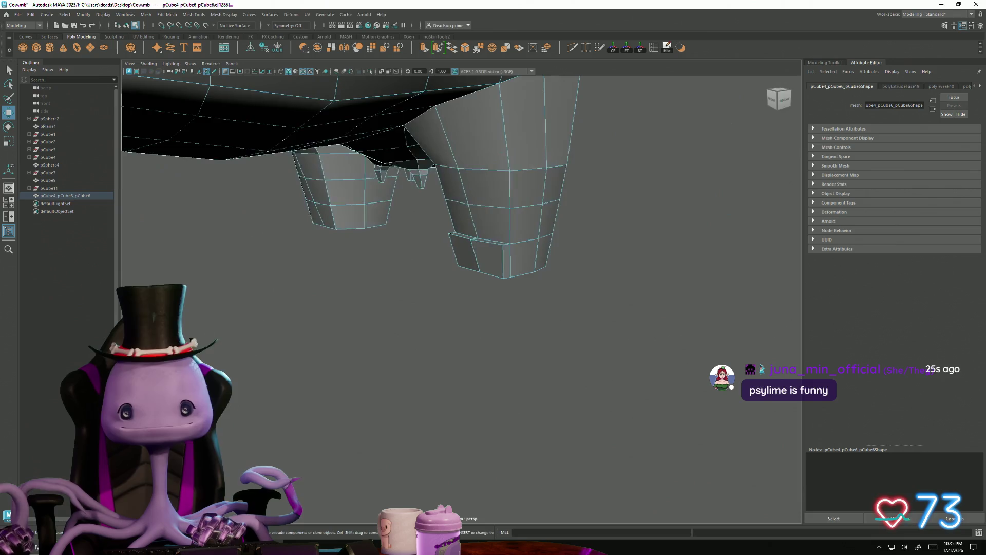
Step: Scale the front leg's bottom vertices inward to taper the leg end
{"action": "mouse_move", "coordinate": [489, 247]}
{"action": "left_mouse_down", "text": "alt"}
{"action": "mouse_move", "coordinate": [404, 267]}
{"action": "mouse_move", "coordinate": [416, 252]}
{"action": "mouse_move", "coordinate": [398, 280]}
{"action": "mouse_move", "coordinate": [308, 336]}
{"action": "mouse_move", "coordinate": [347, 316]}
{"action": "mouse_move", "coordinate": [337, 331]}
{"action": "mouse_move", "coordinate": [396, 370]}
{"action": "mouse_move", "coordinate": [312, 377]}
{"action": "mouse_move", "coordinate": [385, 357]}
{"action": "mouse_move", "coordinate": [418, 433]}
{"action": "mouse_move", "coordinate": [416, 394]}
{"action": "mouse_move", "coordinate": [355, 341]}
{"action": "mouse_move", "coordinate": [339, 348]}
{"action": "mouse_move", "coordinate": [353, 334]}
{"action": "mouse_move", "coordinate": [586, 430]}
{"action": "mouse_move", "coordinate": [481, 375]}
{"action": "mouse_move", "coordinate": [387, 403]}
{"action": "mouse_move", "coordinate": [577, 441]}
{"action": "mouse_move", "coordinate": [424, 421]}
{"action": "mouse_move", "coordinate": [480, 407]}
{"action": "mouse_move", "coordinate": [536, 321]}
{"action": "left_mouse_up", "text": "alt"}
{"action": "right_click_drag", "start_coordinate": [536, 321], "coordinate": [546, 300]}
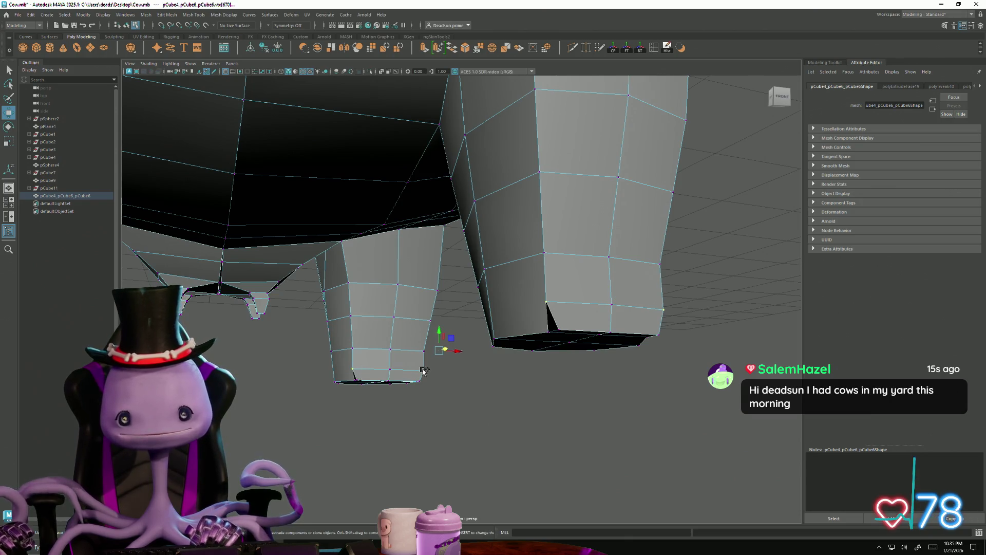
{"action": "key", "text": "r"}
{"action": "mouse_move", "coordinate": [438, 385]}
{"action": "left_mouse_down", "text": "alt"}
{"action": "mouse_move", "coordinate": [469, 352]}
{"action": "mouse_move", "coordinate": [502, 374]}
{"action": "left_mouse_up", "text": "alt"}
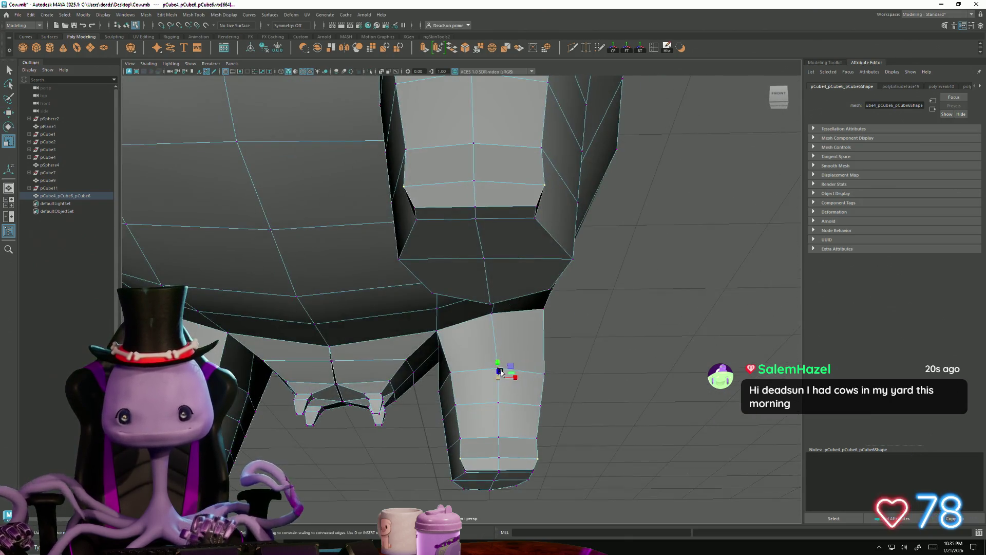
{"action": "middle_click_drag", "start_coordinate": [519, 379], "coordinate": [516, 379]}
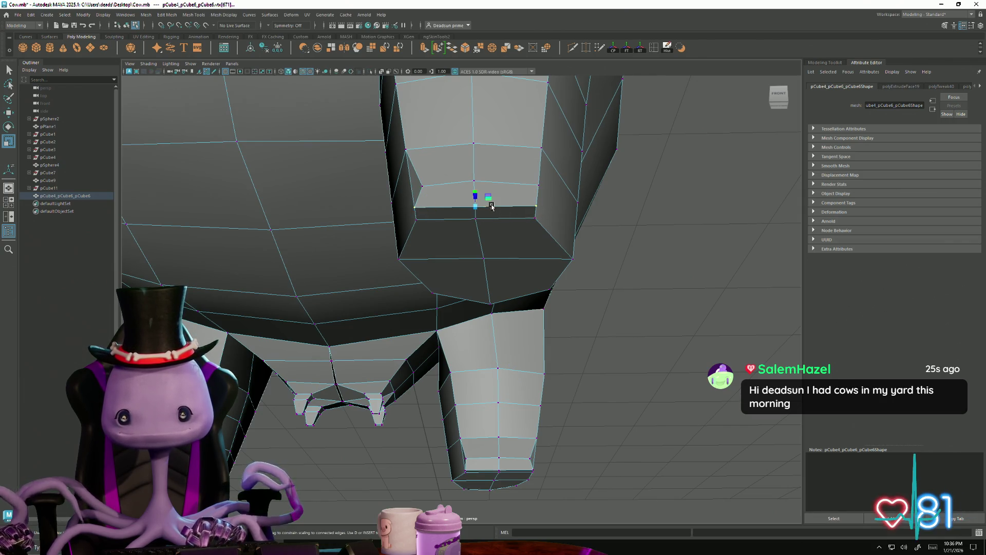
{"action": "middle_click_drag", "start_coordinate": [492, 206], "coordinate": [485, 206]}
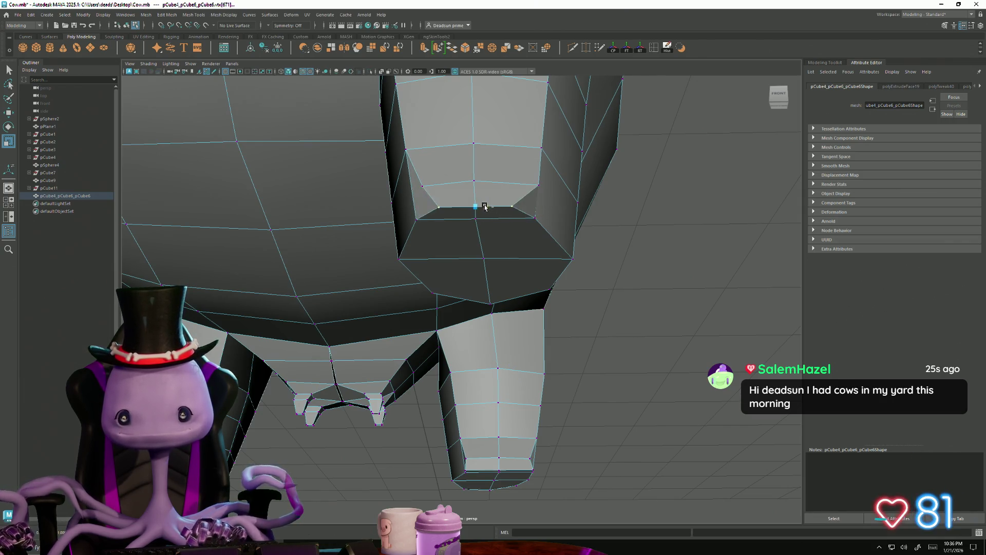
Step: Move the hoof's corner vertices to cut a V-shaped notch splitting the hoof
{"action": "left_click", "coordinate": [539, 187]}
{"action": "key", "text": "w"}
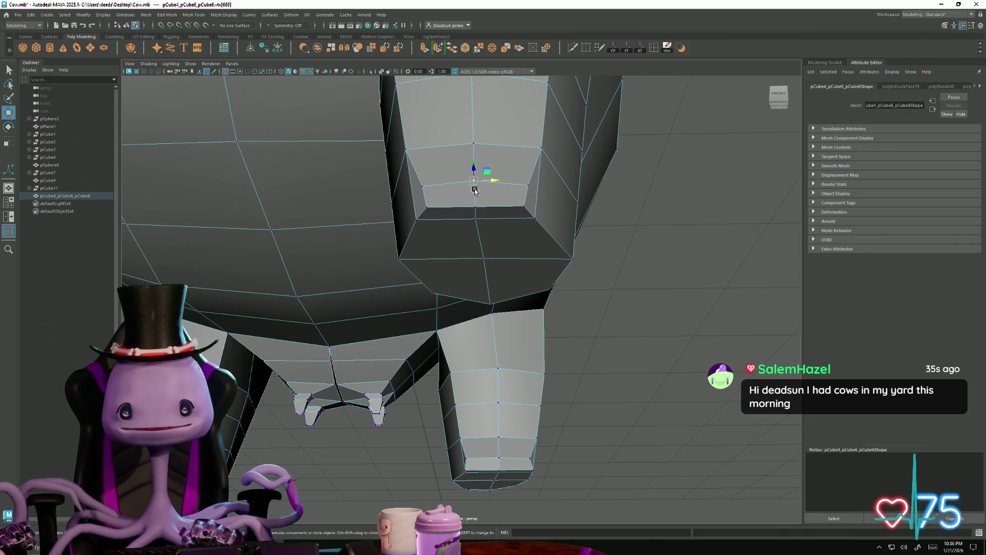
{"action": "left_click", "coordinate": [474, 207]}
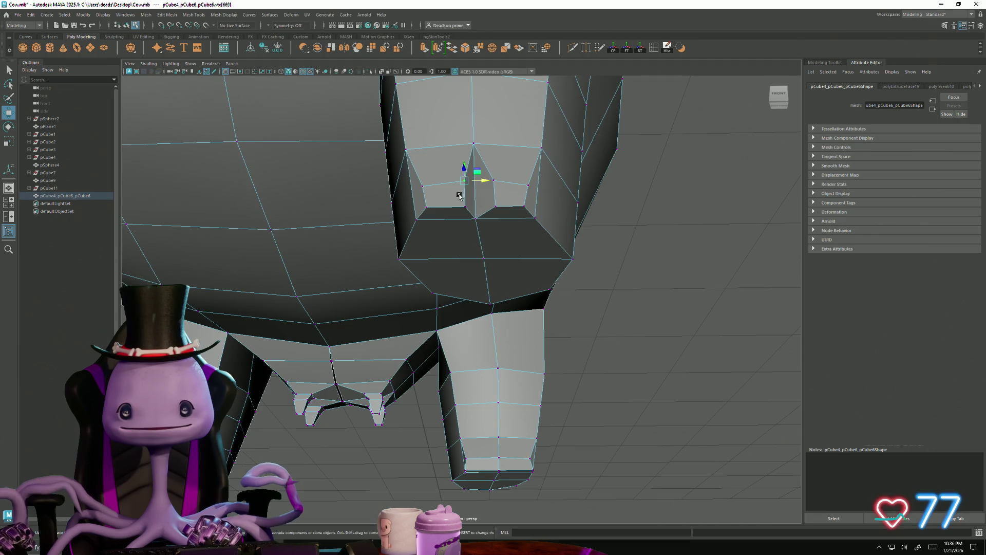
{"action": "mouse_move", "coordinate": [493, 194]}
{"action": "left_mouse_down"}
{"action": "mouse_move", "coordinate": [484, 192]}
{"action": "mouse_move", "coordinate": [661, 275]}
{"action": "left_mouse_up"}
{"action": "left_click", "coordinate": [466, 250]}
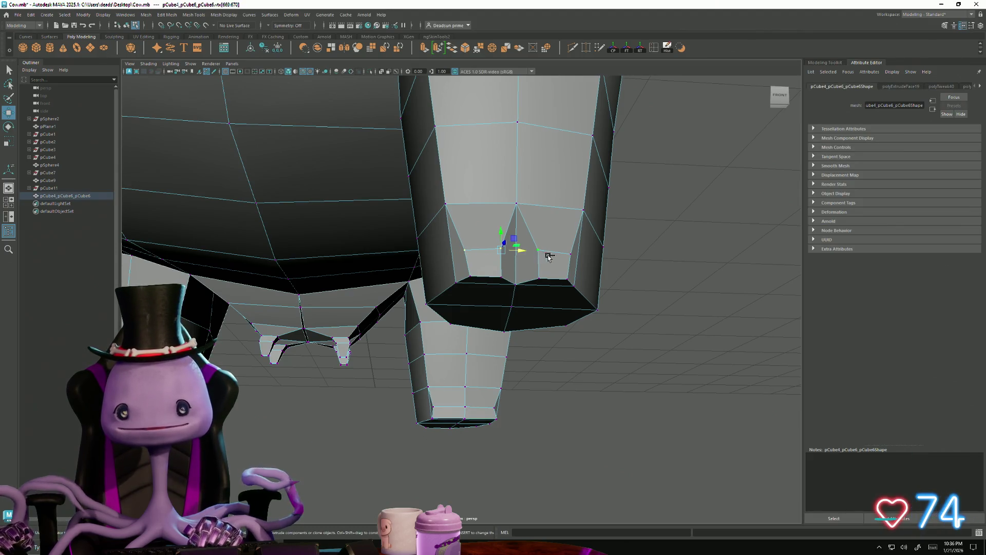
{"action": "key", "text": "r"}
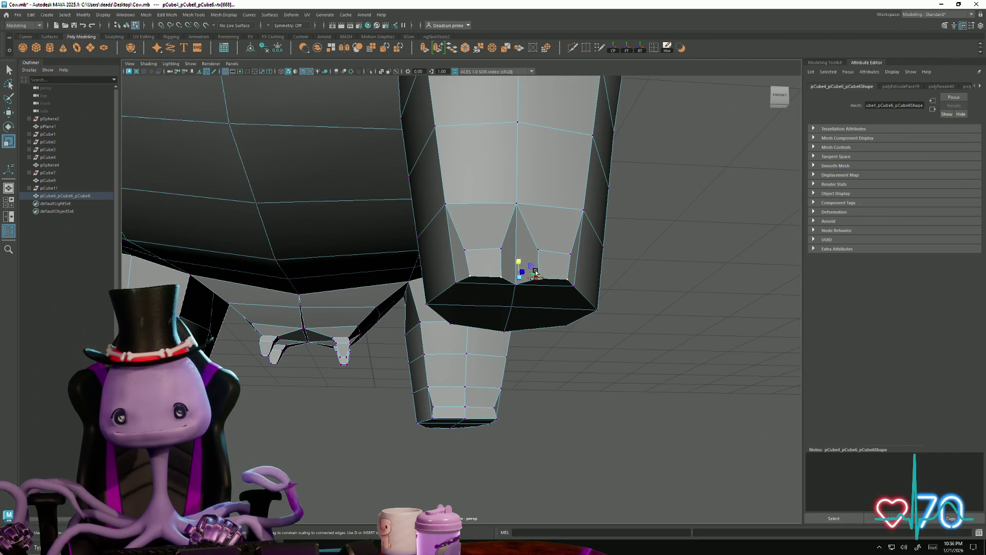
{"action": "mouse_move", "coordinate": [528, 298]}
{"action": "left_mouse_down", "text": "alt"}
{"action": "mouse_move", "coordinate": [449, 328]}
{"action": "mouse_move", "coordinate": [462, 331]}
{"action": "mouse_move", "coordinate": [392, 418]}
{"action": "mouse_move", "coordinate": [303, 381]}
{"action": "mouse_move", "coordinate": [281, 276]}
{"action": "left_mouse_up", "text": "alt"}
Step: Nudge the hoof-corner vertices left to narrow the sliver face
{"action": "key", "text": "w"}
{"action": "middle_click_drag", "start_coordinate": [282, 215], "coordinate": [276, 213]}
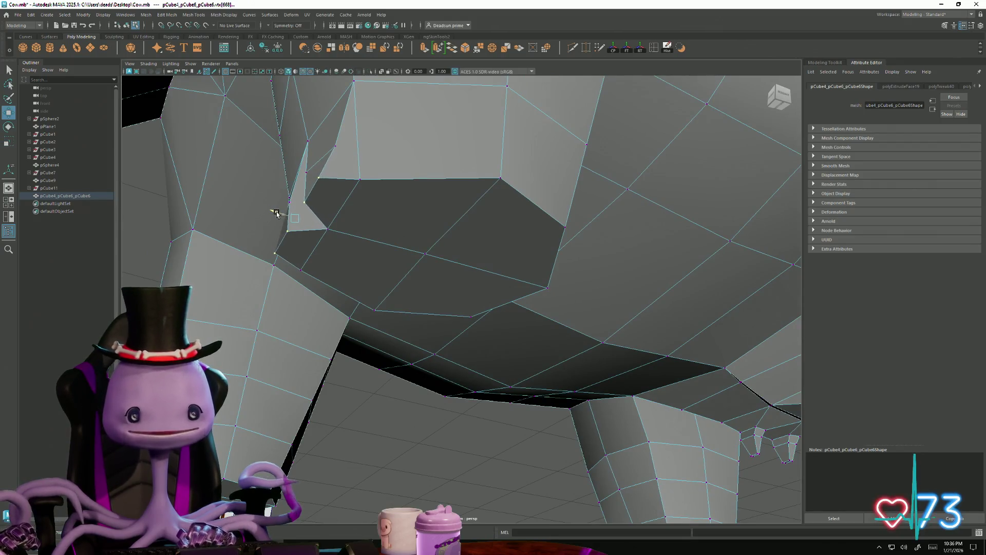
{"action": "left_click", "coordinate": [335, 146]}
{"action": "mouse_move", "coordinate": [275, 286]}
{"action": "left_mouse_down", "text": "alt"}
{"action": "mouse_move", "coordinate": [262, 344]}
{"action": "mouse_move", "coordinate": [590, 396]}
{"action": "mouse_move", "coordinate": [436, 312]}
{"action": "mouse_move", "coordinate": [476, 304]}
{"action": "mouse_move", "coordinate": [541, 337]}
{"action": "mouse_move", "coordinate": [454, 341]}
{"action": "mouse_move", "coordinate": [452, 379]}
{"action": "mouse_move", "coordinate": [465, 374]}
{"action": "mouse_move", "coordinate": [494, 315]}
{"action": "mouse_move", "coordinate": [440, 290]}
{"action": "mouse_move", "coordinate": [339, 319]}
{"action": "mouse_move", "coordinate": [300, 462]}
{"action": "mouse_move", "coordinate": [335, 434]}
{"action": "mouse_move", "coordinate": [460, 379]}
{"action": "mouse_move", "coordinate": [493, 379]}
{"action": "mouse_move", "coordinate": [464, 425]}
{"action": "mouse_move", "coordinate": [310, 357]}
{"action": "left_mouse_up", "text": "alt"}
{"action": "left_click", "coordinate": [481, 309]}
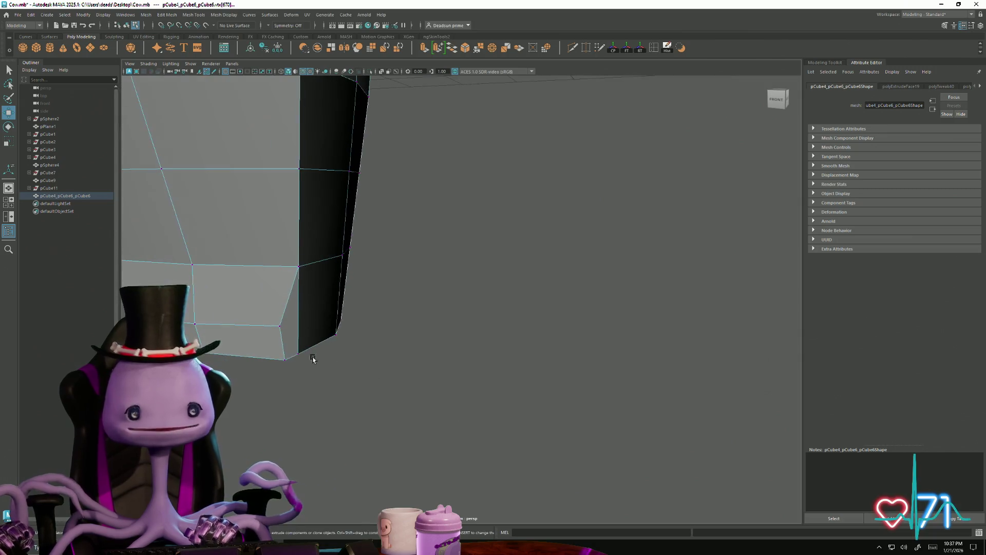
Step: Select and frame a face on the back hoof
{"action": "right_click_drag", "start_coordinate": [239, 319], "coordinate": [239, 345]}
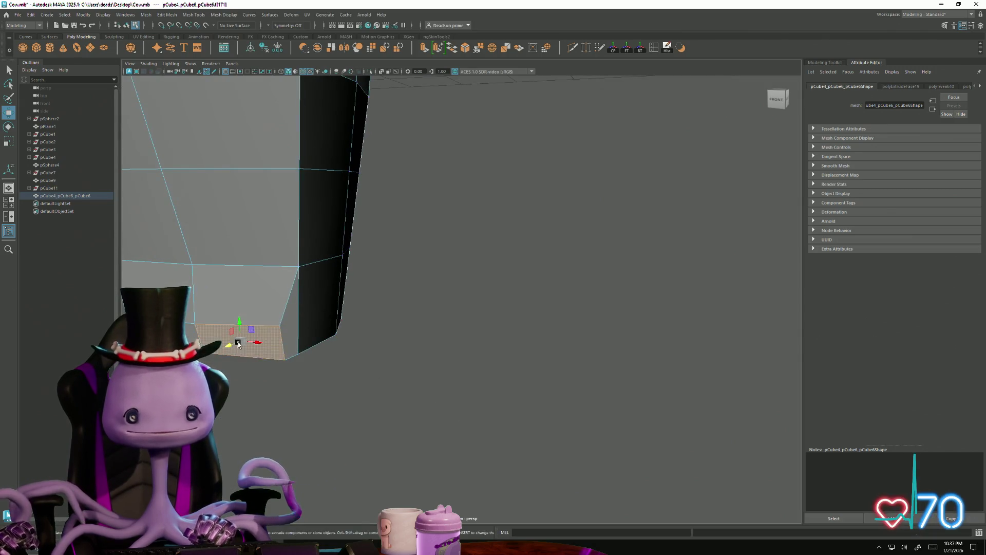
{"action": "left_click", "coordinate": [249, 418]}
{"action": "key", "text": "f"}
{"action": "mouse_move", "coordinate": [249, 418]}
{"action": "left_mouse_down", "text": "alt"}
{"action": "mouse_move", "coordinate": [273, 398]}
{"action": "mouse_move", "coordinate": [326, 385]}
{"action": "mouse_move", "coordinate": [464, 410]}
{"action": "mouse_move", "coordinate": [308, 359]}
{"action": "left_mouse_up", "text": "alt"}
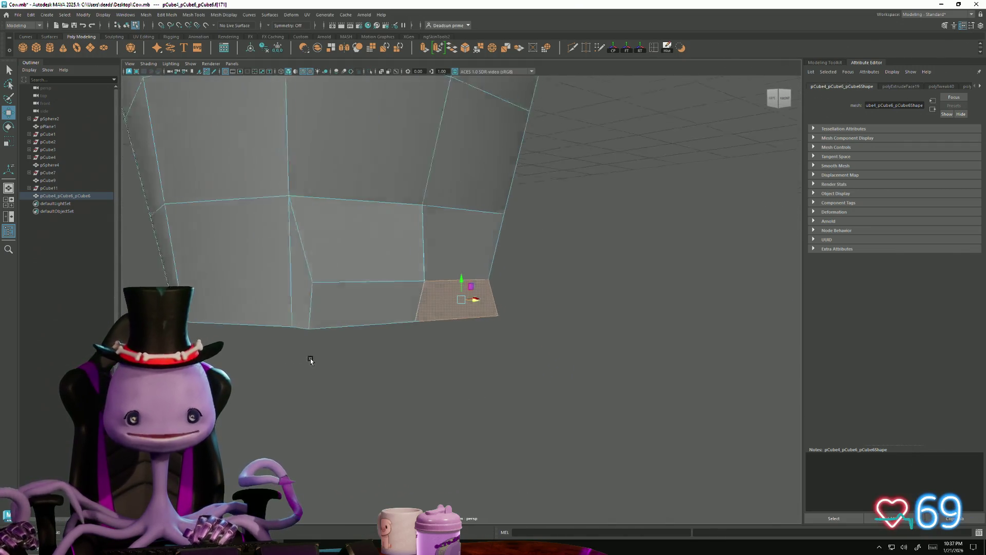
Step: Slide the hoof's middle edge left to crease the hoof
{"action": "key", "text": "F10"}
{"action": "left_click", "coordinate": [315, 319]}
{"action": "key", "text": "r"}
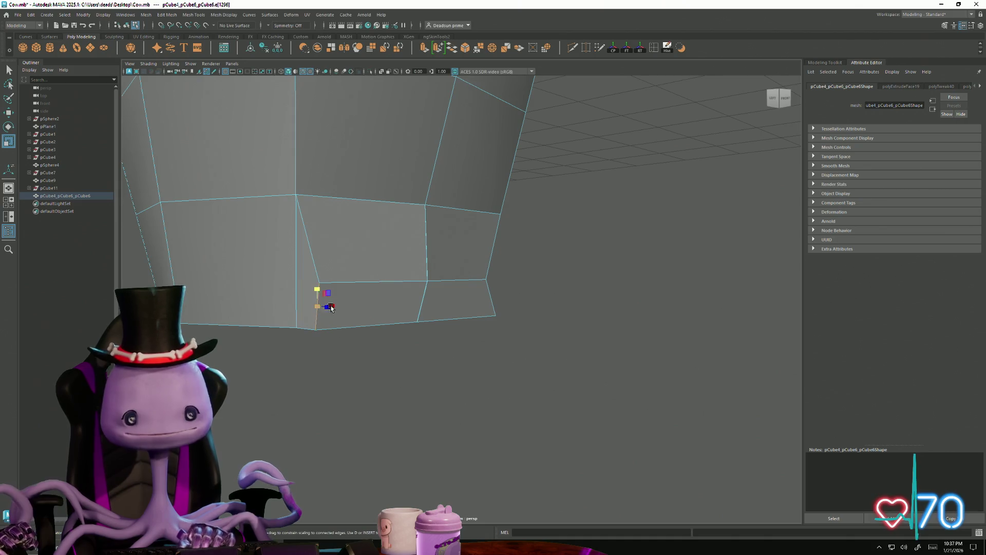
{"action": "mouse_move", "coordinate": [319, 302]}
{"action": "left_mouse_down", "text": "alt"}
{"action": "mouse_move", "coordinate": [303, 296]}
{"action": "mouse_move", "coordinate": [323, 296]}
{"action": "left_mouse_up", "text": "alt"}
{"action": "key", "text": "w"}
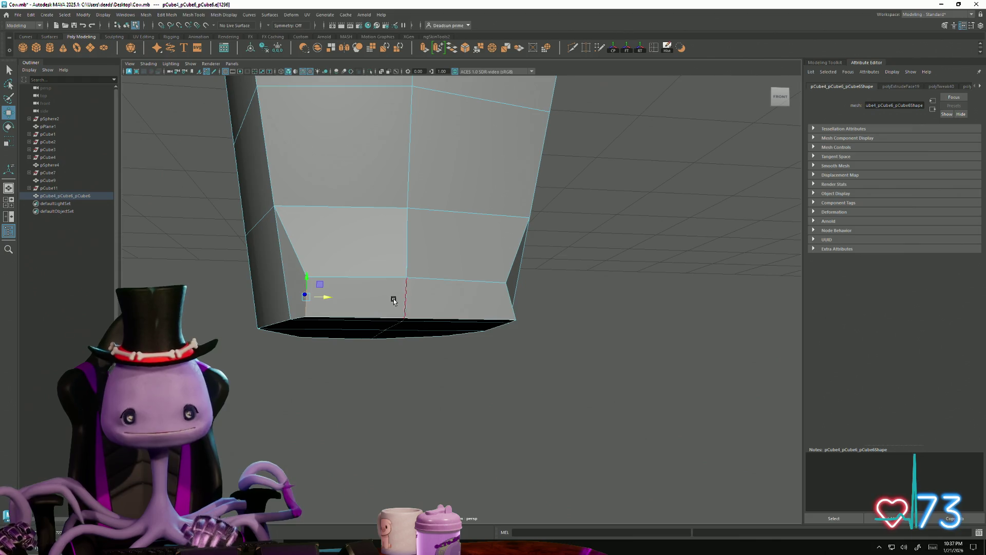
{"action": "left_click", "coordinate": [405, 293]}
{"action": "mouse_move", "coordinate": [425, 293]}
{"action": "left_mouse_down"}
{"action": "mouse_move", "coordinate": [411, 298]}
{"action": "mouse_move", "coordinate": [442, 297]}
{"action": "left_mouse_up"}
Step: Adjust the edge beside the crease and shift its vertex left
{"action": "key", "text": "e"}
{"action": "key", "text": "r"}
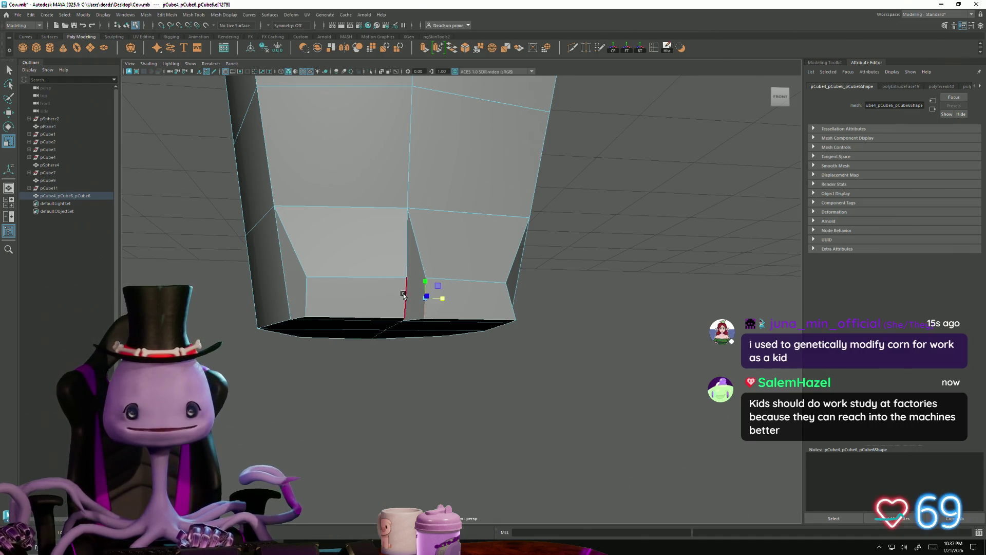
{"action": "mouse_move", "coordinate": [412, 293]}
{"action": "left_mouse_down", "text": "alt"}
{"action": "mouse_move", "coordinate": [414, 306]}
{"action": "mouse_move", "coordinate": [419, 298]}
{"action": "left_mouse_up", "text": "alt"}
{"action": "key", "text": "w"}
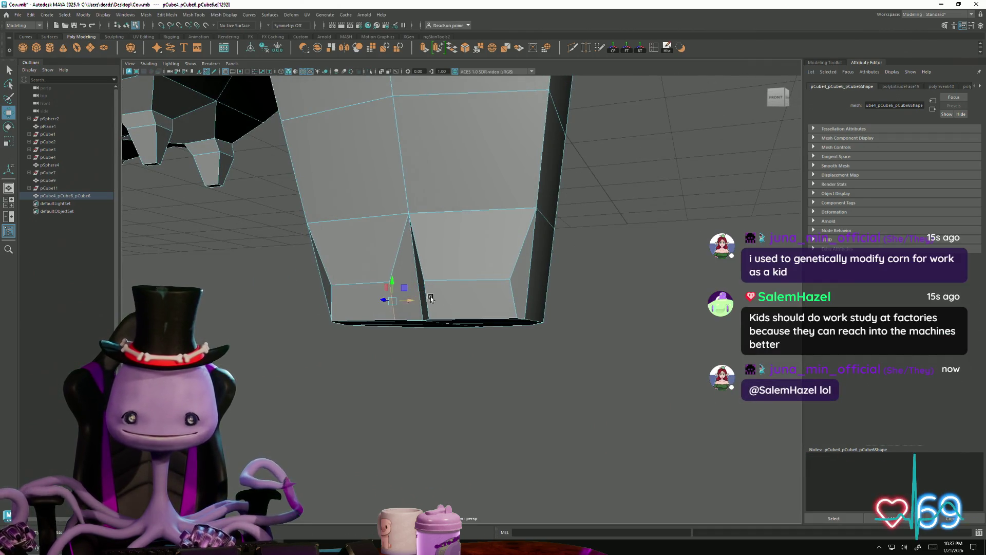
{"action": "left_click", "coordinate": [508, 298]}
{"action": "key", "text": "r"}
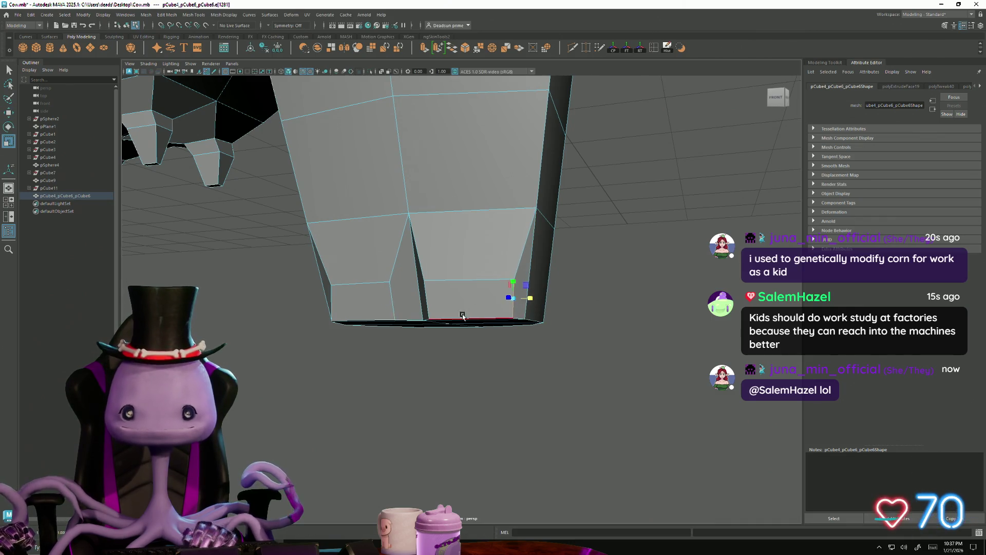
{"action": "mouse_move", "coordinate": [510, 292]}
{"action": "left_mouse_down", "text": "alt"}
{"action": "mouse_move", "coordinate": [469, 290]}
{"action": "mouse_move", "coordinate": [464, 271]}
{"action": "mouse_move", "coordinate": [465, 282]}
{"action": "mouse_move", "coordinate": [485, 280]}
{"action": "mouse_move", "coordinate": [462, 308]}
{"action": "mouse_move", "coordinate": [392, 333]}
{"action": "mouse_move", "coordinate": [447, 326]}
{"action": "left_mouse_up", "text": "alt"}
{"action": "middle_click_drag", "start_coordinate": [428, 320], "coordinate": [422, 320]}
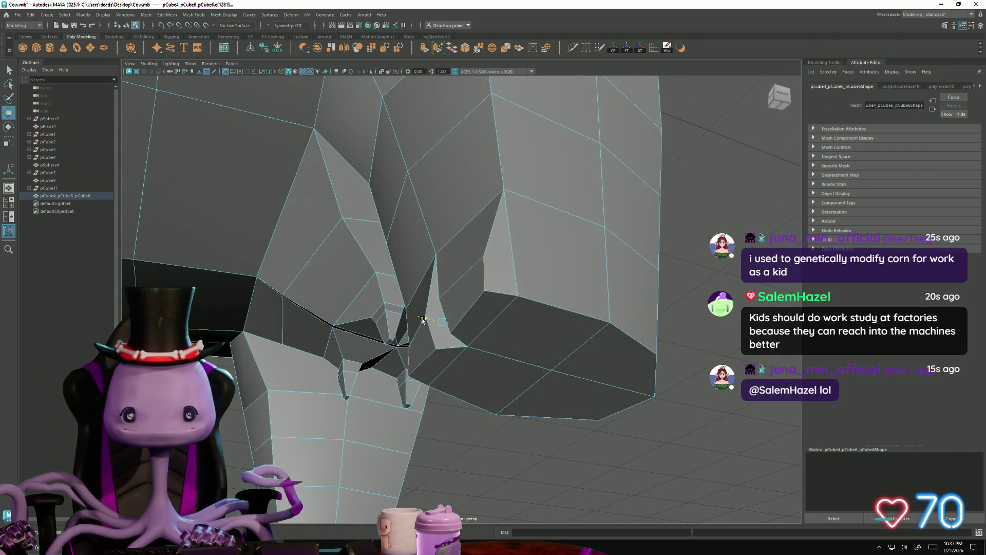
Step: Reshape the triangular face inside the hoof notch
{"action": "key", "text": "bracketleft"}
{"action": "key", "text": "r"}
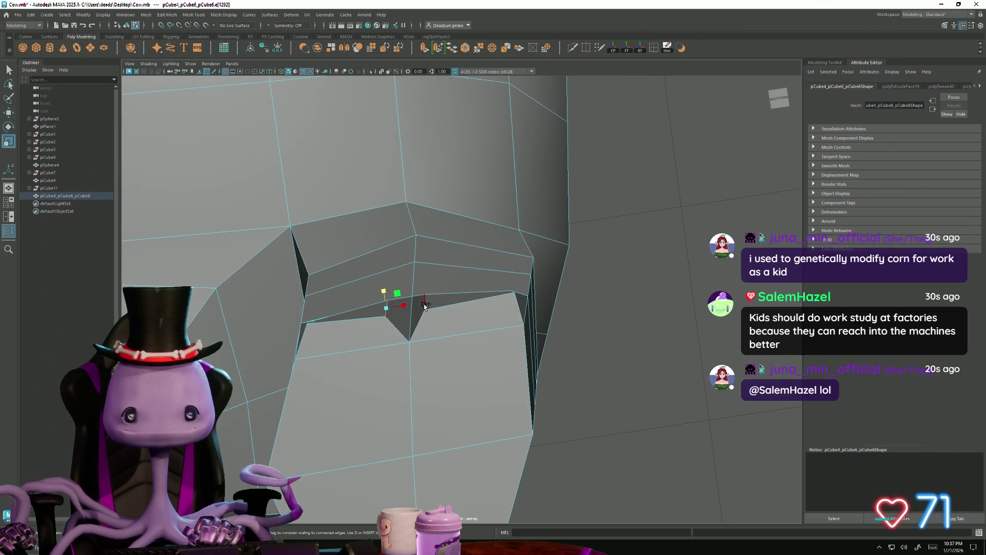
{"action": "left_click_drag", "start_coordinate": [425, 305], "coordinate": [417, 338], "text": "alt"}
{"action": "middle_click_drag", "start_coordinate": [419, 327], "coordinate": [456, 335]}
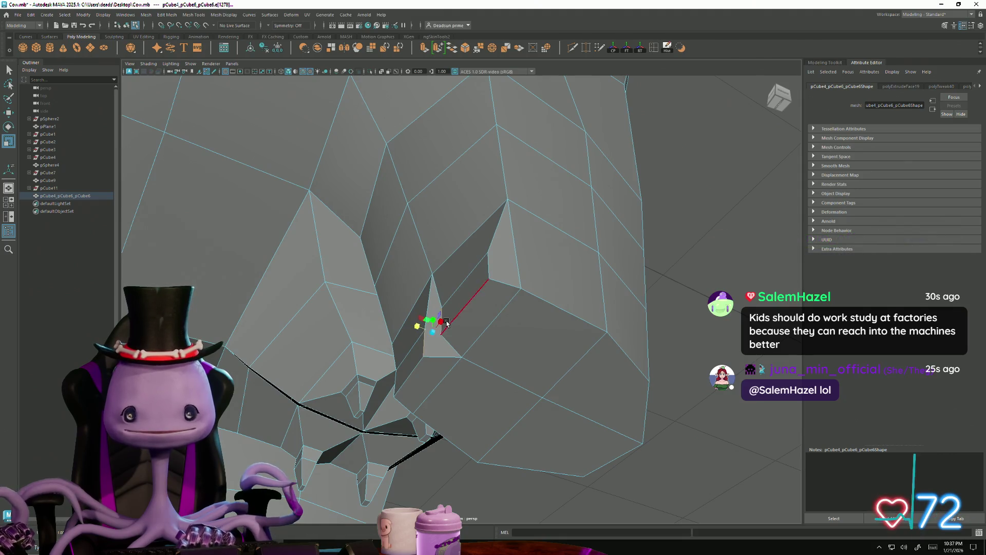
{"action": "mouse_move", "coordinate": [439, 324]}
{"action": "left_mouse_down", "text": "alt"}
{"action": "mouse_move", "coordinate": [434, 360]}
{"action": "mouse_move", "coordinate": [453, 328]}
{"action": "mouse_move", "coordinate": [473, 334]}
{"action": "mouse_move", "coordinate": [469, 393]}
{"action": "left_mouse_up", "text": "alt"}
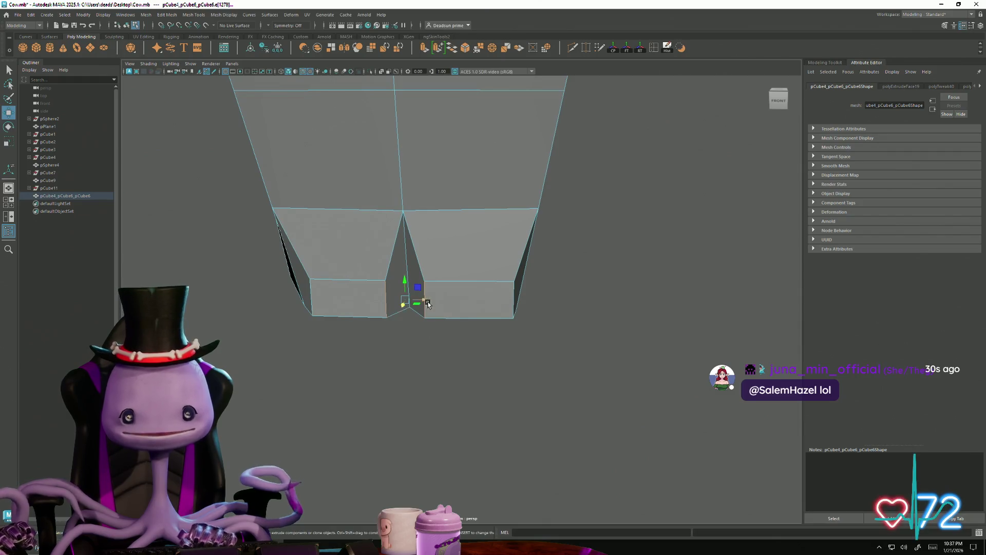
{"action": "left_click_drag", "start_coordinate": [429, 304], "coordinate": [406, 304], "text": "alt"}
Step: Pinch the two bottom hoof edges inward to separate the toes
{"action": "right_click_drag", "start_coordinate": [412, 275], "coordinate": [408, 290]}
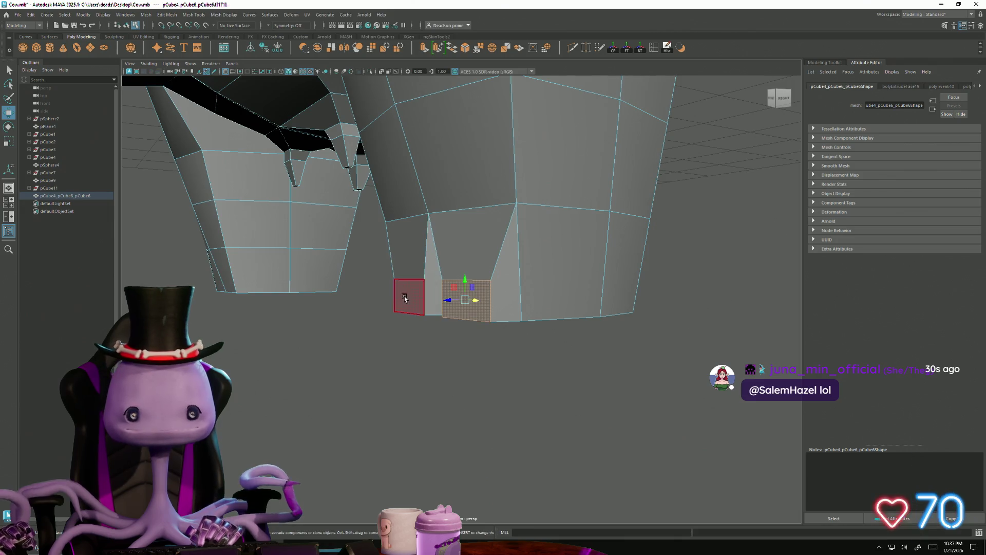
{"action": "left_click", "coordinate": [467, 298]}
{"action": "mouse_move", "coordinate": [467, 297]}
{"action": "left_mouse_down", "text": "alt"}
{"action": "mouse_move", "coordinate": [415, 307]}
{"action": "mouse_move", "coordinate": [440, 319]}
{"action": "mouse_move", "coordinate": [451, 352]}
{"action": "mouse_move", "coordinate": [493, 390]}
{"action": "mouse_move", "coordinate": [509, 373]}
{"action": "mouse_move", "coordinate": [493, 324]}
{"action": "mouse_move", "coordinate": [502, 330]}
{"action": "left_mouse_up", "text": "alt"}
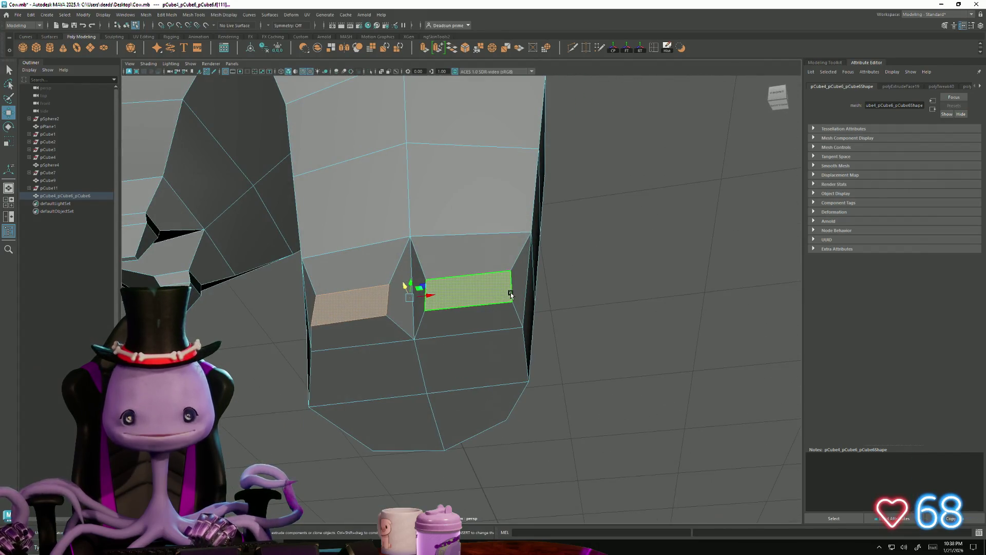
{"action": "right_click_drag", "start_coordinate": [511, 294], "coordinate": [510, 286]}
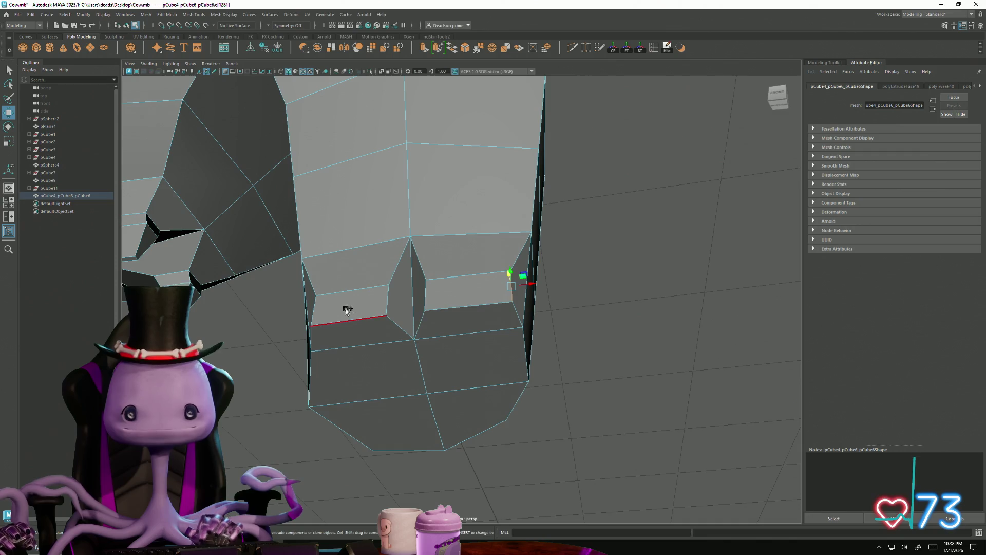
{"action": "left_click", "coordinate": [315, 311], "text": "shift"}
{"action": "key", "text": "r"}
{"action": "mouse_move", "coordinate": [431, 298]}
{"action": "left_mouse_down"}
{"action": "mouse_move", "coordinate": [452, 330]}
{"action": "mouse_move", "coordinate": [341, 352]}
{"action": "mouse_move", "coordinate": [321, 368]}
{"action": "mouse_move", "coordinate": [637, 379]}
{"action": "mouse_move", "coordinate": [469, 379]}
{"action": "mouse_move", "coordinate": [460, 387]}
{"action": "mouse_move", "coordinate": [518, 352]}
{"action": "mouse_move", "coordinate": [511, 320]}
{"action": "mouse_move", "coordinate": [503, 368]}
{"action": "mouse_move", "coordinate": [446, 344]}
{"action": "left_mouse_up"}
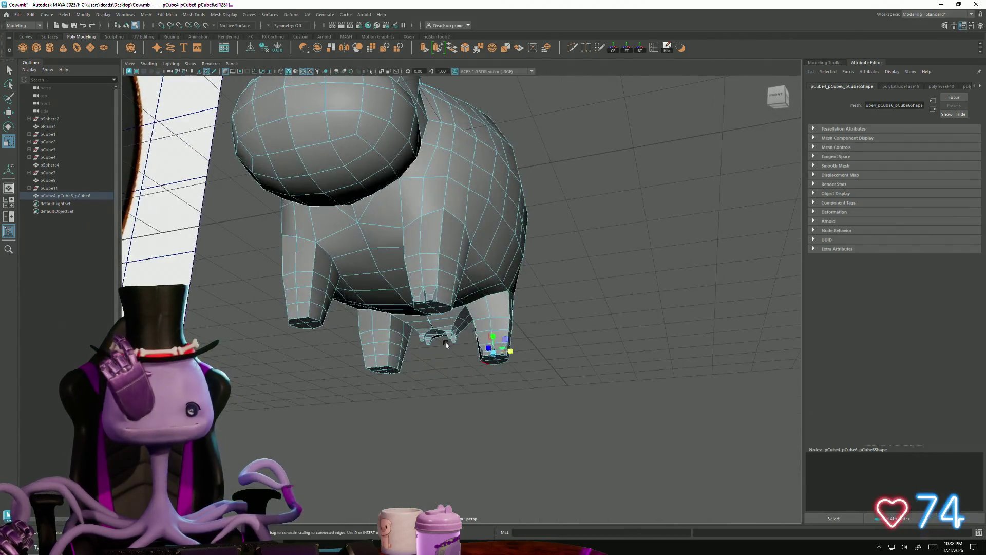
Step: Switch the cow to Object Mode and open the Mesh menu
{"action": "right_click", "coordinate": [363, 268]}
{"action": "right_click_drag", "start_coordinate": [366, 269], "coordinate": [402, 257]}
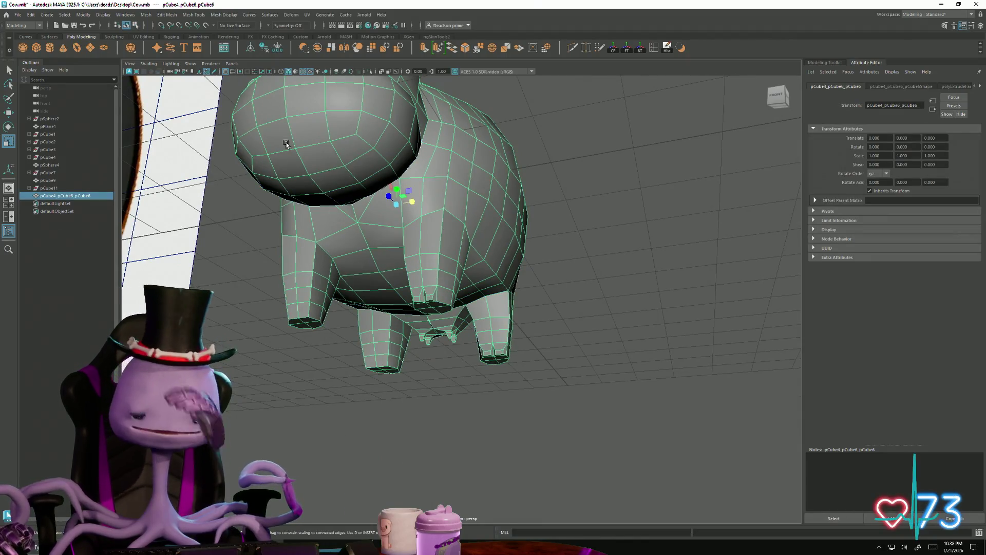
{"action": "left_click", "coordinate": [145, 15]}
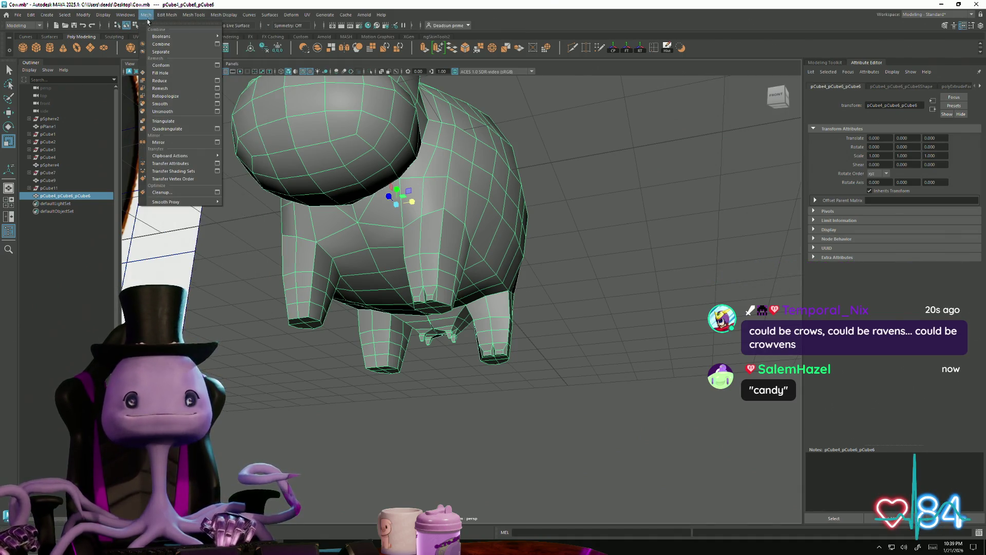
Step: Separate the cow mesh, delete the unwanted half, and reselect the remaining body
{"action": "left_click", "coordinate": [161, 52]}
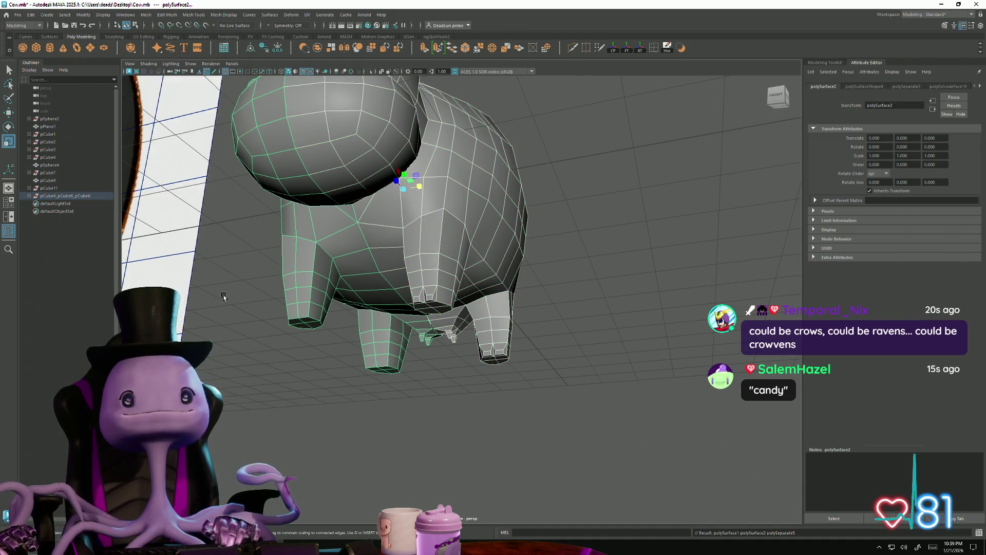
{"action": "left_click", "coordinate": [224, 297]}
{"action": "left_click", "coordinate": [383, 353]}
{"action": "key", "text": "Delete"}
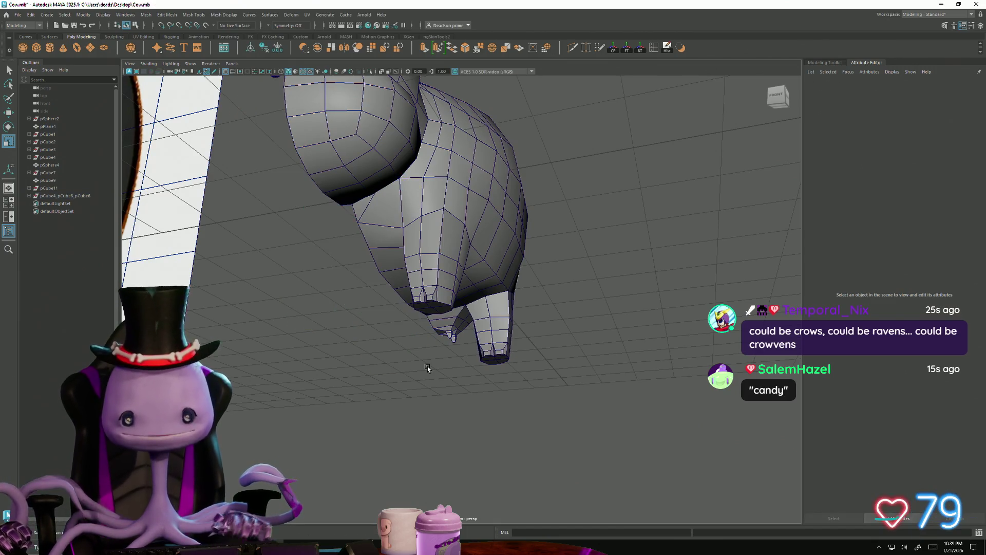
{"action": "mouse_move", "coordinate": [427, 366]}
{"action": "left_mouse_down", "text": "alt"}
{"action": "mouse_move", "coordinate": [466, 396]}
{"action": "mouse_move", "coordinate": [391, 387]}
{"action": "mouse_move", "coordinate": [437, 406]}
{"action": "mouse_move", "coordinate": [477, 337]}
{"action": "mouse_move", "coordinate": [650, 379]}
{"action": "mouse_move", "coordinate": [529, 383]}
{"action": "mouse_move", "coordinate": [626, 389]}
{"action": "mouse_move", "coordinate": [654, 369]}
{"action": "mouse_move", "coordinate": [477, 357]}
{"action": "mouse_move", "coordinate": [445, 365]}
{"action": "mouse_move", "coordinate": [397, 232]}
{"action": "left_mouse_up", "text": "alt"}
{"action": "key", "text": "ctrl+z"}
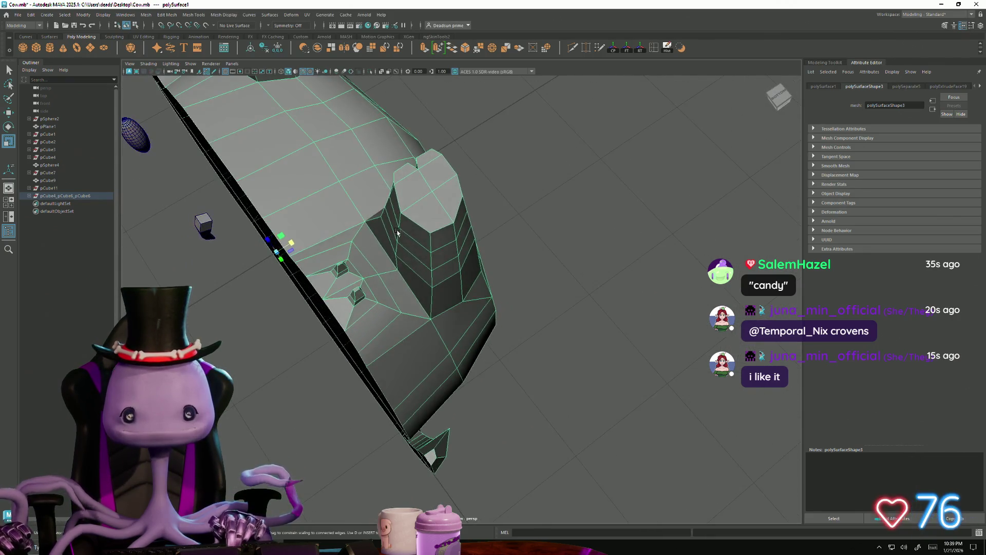
Step: Scale the notch-tip vertices to reshape the hoof notch
{"action": "right_click_drag", "start_coordinate": [429, 218], "coordinate": [427, 231]}
{"action": "left_click", "coordinate": [427, 231]}
{"action": "left_click", "coordinate": [466, 197], "text": "shift"}
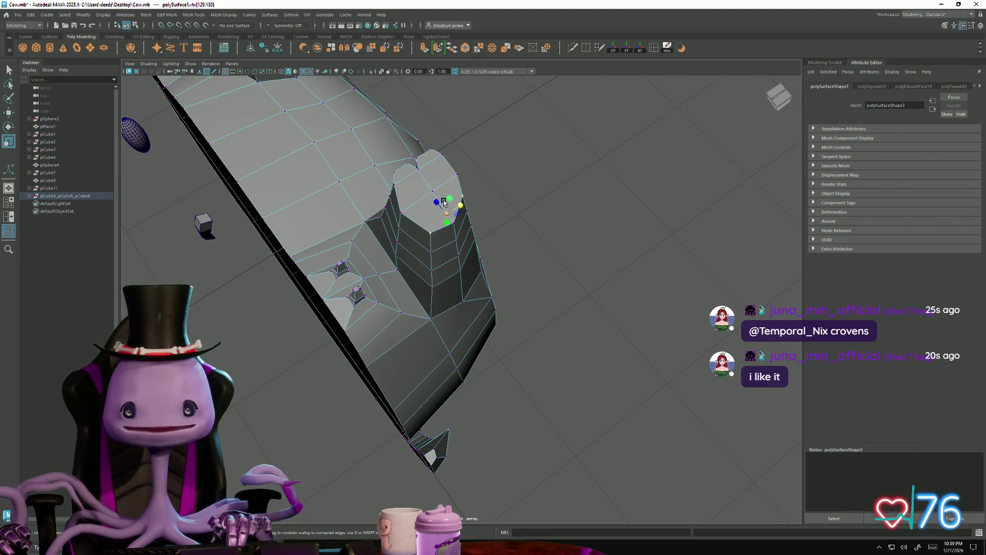
{"action": "left_click", "coordinate": [451, 238]}
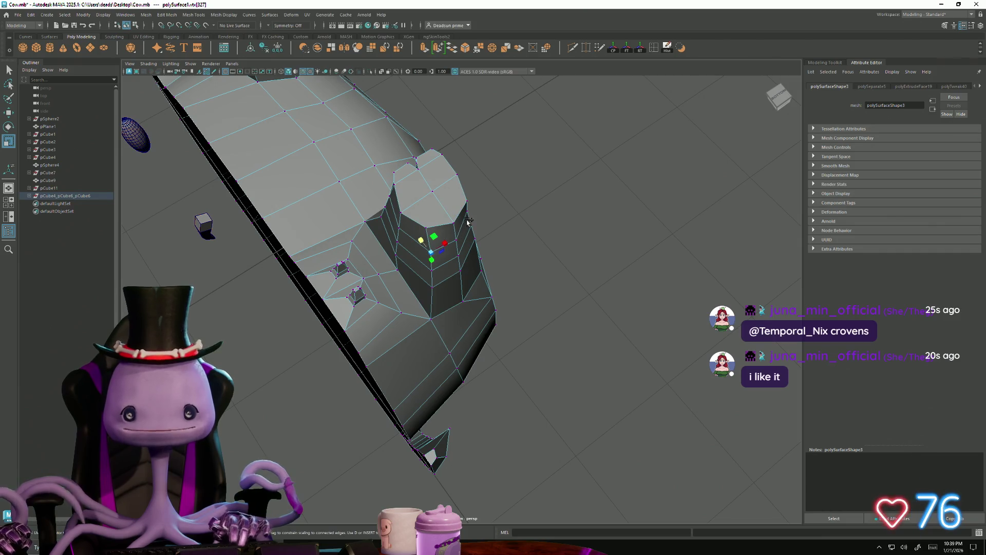
{"action": "left_click_drag", "start_coordinate": [437, 218], "coordinate": [441, 242]}
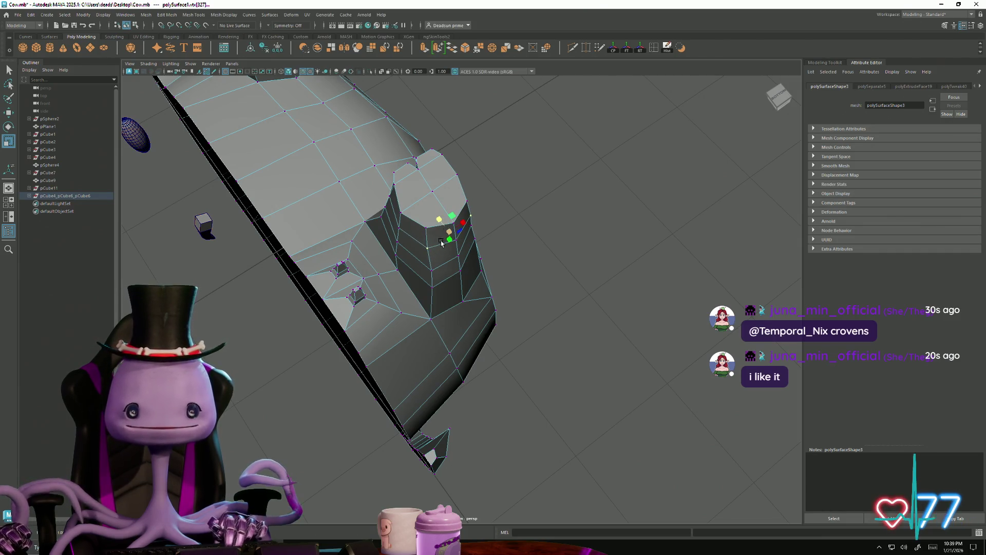
Step: Scale the pair of notch vertices to tighten the split
{"action": "left_click", "coordinate": [461, 250]}
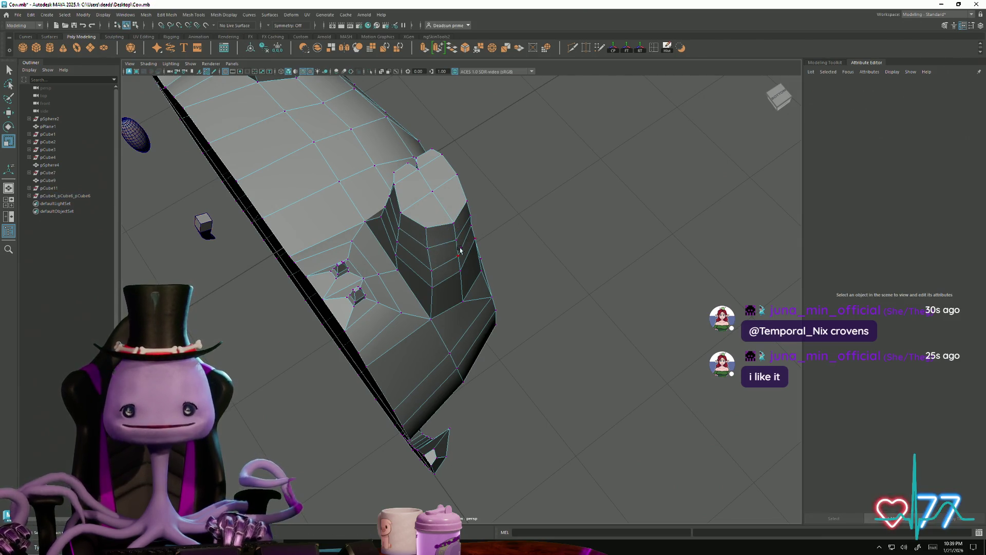
{"action": "left_click", "coordinate": [433, 269]}
{"action": "left_click", "coordinate": [450, 241]}
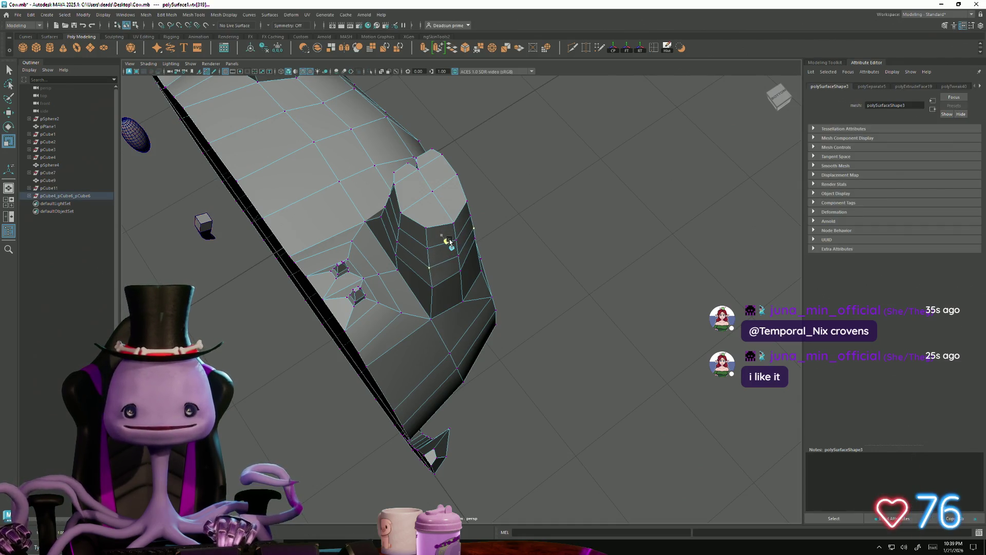
{"action": "key", "text": "Down"}
{"action": "key", "text": "Down"}
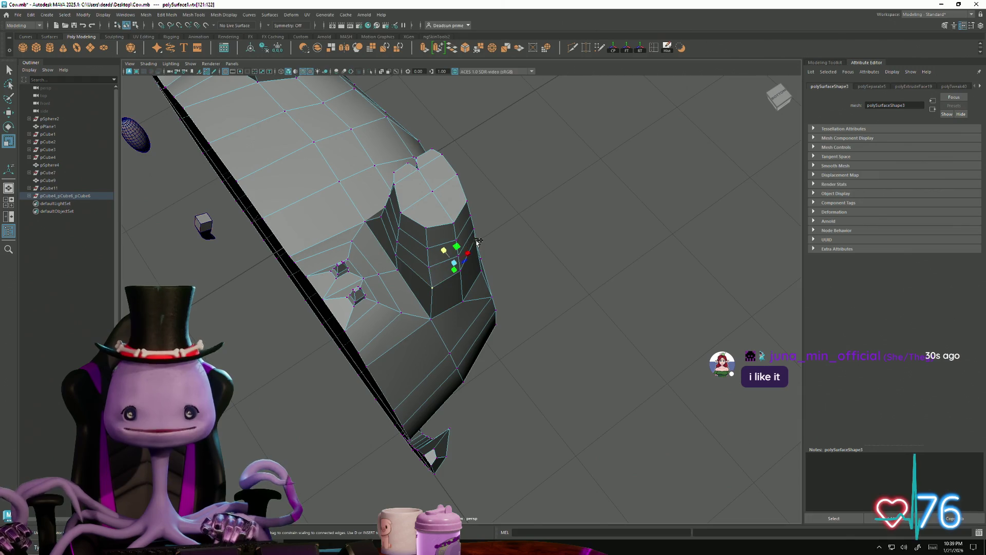
{"action": "mouse_move", "coordinate": [443, 250]}
{"action": "left_mouse_down"}
{"action": "mouse_move", "coordinate": [570, 341]}
{"action": "mouse_move", "coordinate": [497, 346]}
{"action": "mouse_move", "coordinate": [506, 341]}
{"action": "mouse_move", "coordinate": [452, 330]}
{"action": "mouse_move", "coordinate": [437, 305]}
{"action": "left_mouse_up"}
Step: Swing to a side view of the cow and select it for vertex editing
{"action": "right_click_drag", "start_coordinate": [441, 253], "coordinate": [473, 229]}
{"action": "mouse_move", "coordinate": [493, 268]}
{"action": "left_mouse_down", "text": "alt"}
{"action": "mouse_move", "coordinate": [473, 293]}
{"action": "mouse_move", "coordinate": [331, 298]}
{"action": "left_mouse_up", "text": "alt"}
{"action": "right_click_drag", "start_coordinate": [330, 297], "coordinate": [524, 378], "text": "alt"}
{"action": "mouse_move", "coordinate": [524, 378]}
{"action": "left_mouse_down", "text": "alt"}
{"action": "mouse_move", "coordinate": [498, 278]}
{"action": "mouse_move", "coordinate": [457, 236]}
{"action": "left_mouse_up", "text": "alt"}
{"action": "left_click", "coordinate": [456, 236]}
{"action": "key", "text": "F9"}
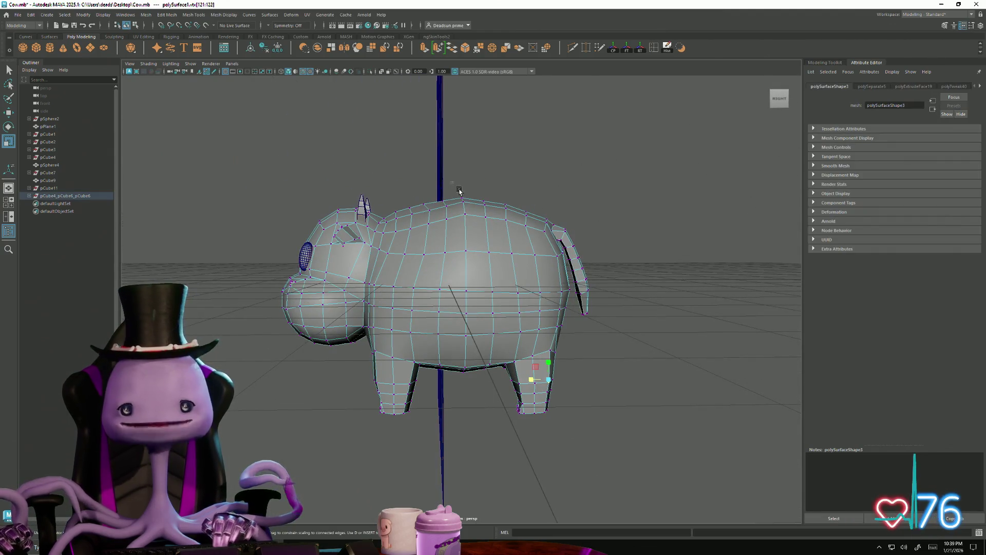
Step: Select vertices on the cow's back and upper body
{"action": "left_click", "coordinate": [463, 206]}
{"action": "key", "text": "r"}
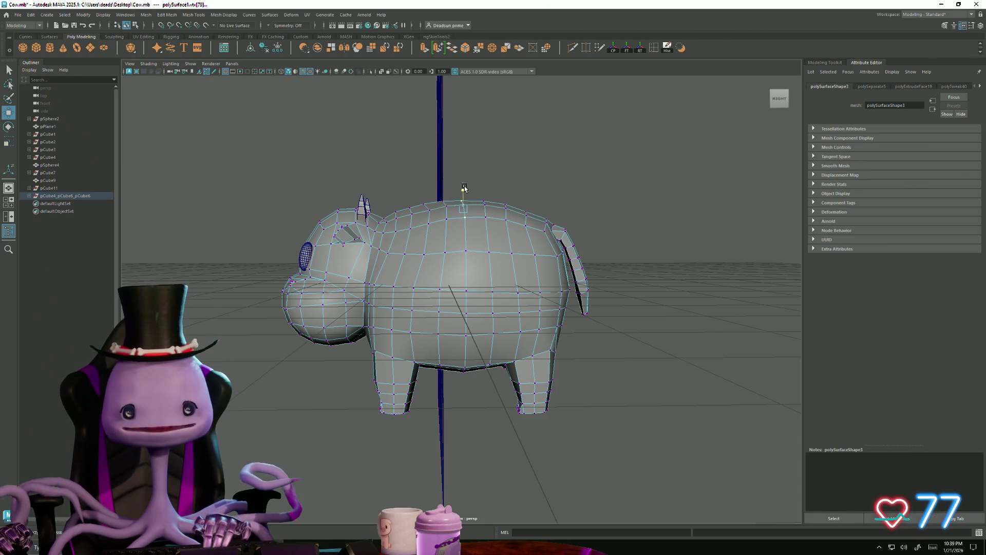
{"action": "left_click", "coordinate": [466, 252]}
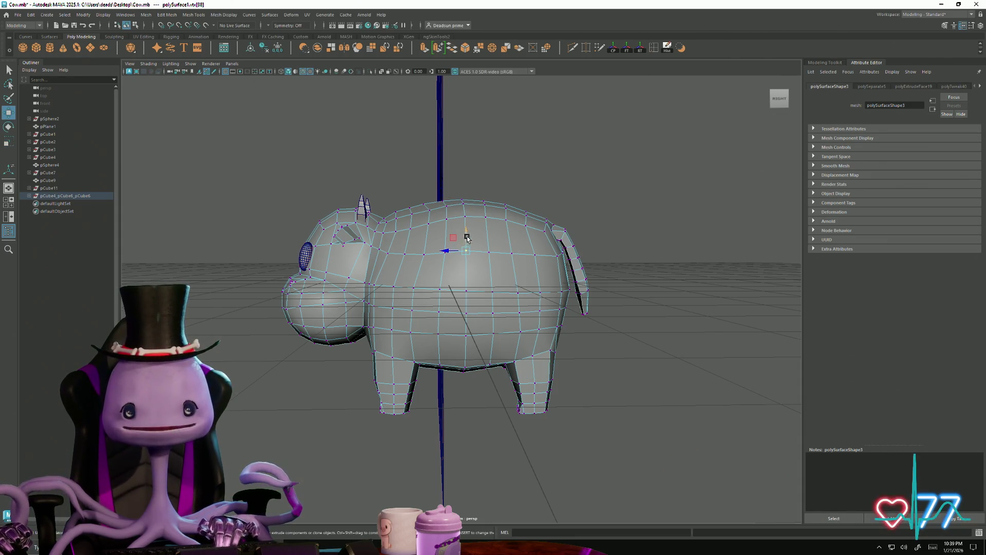
{"action": "key", "text": "w"}
Step: Nudge the belly vertices slightly to refine the underside
{"action": "scroll", "coordinate": [465, 287], "scroll_direction": "down", "scroll_amount": 3}
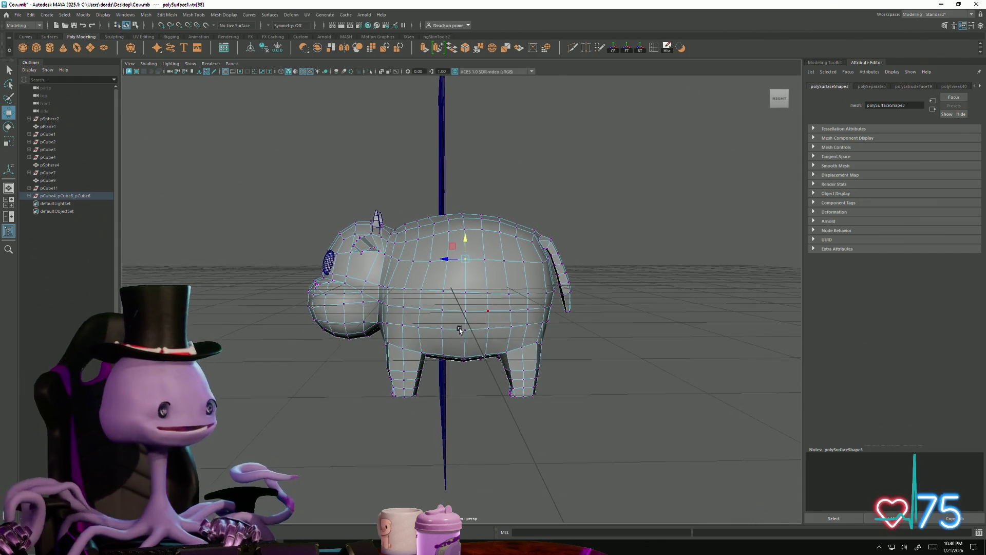
{"action": "mouse_move", "coordinate": [410, 306]}
{"action": "left_mouse_down", "text": "alt"}
{"action": "mouse_move", "coordinate": [483, 329]}
{"action": "mouse_move", "coordinate": [519, 311]}
{"action": "mouse_move", "coordinate": [529, 326]}
{"action": "mouse_move", "coordinate": [485, 335]}
{"action": "mouse_move", "coordinate": [493, 335]}
{"action": "left_mouse_up", "text": "alt"}
{"action": "scroll", "coordinate": [514, 344], "scroll_direction": "up", "scroll_amount": 5}
{"action": "left_click", "coordinate": [483, 342]}
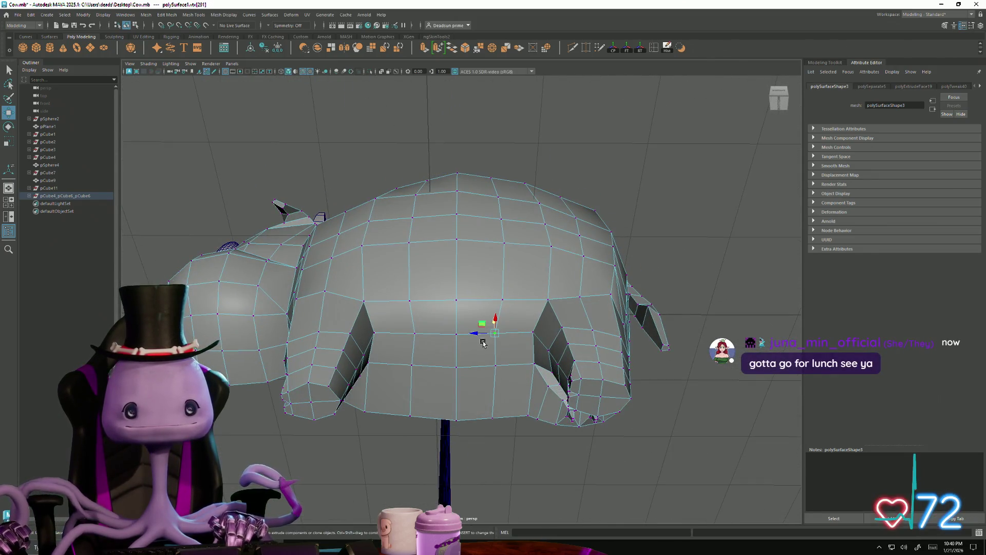
{"action": "middle_click_drag", "start_coordinate": [474, 334], "coordinate": [477, 335]}
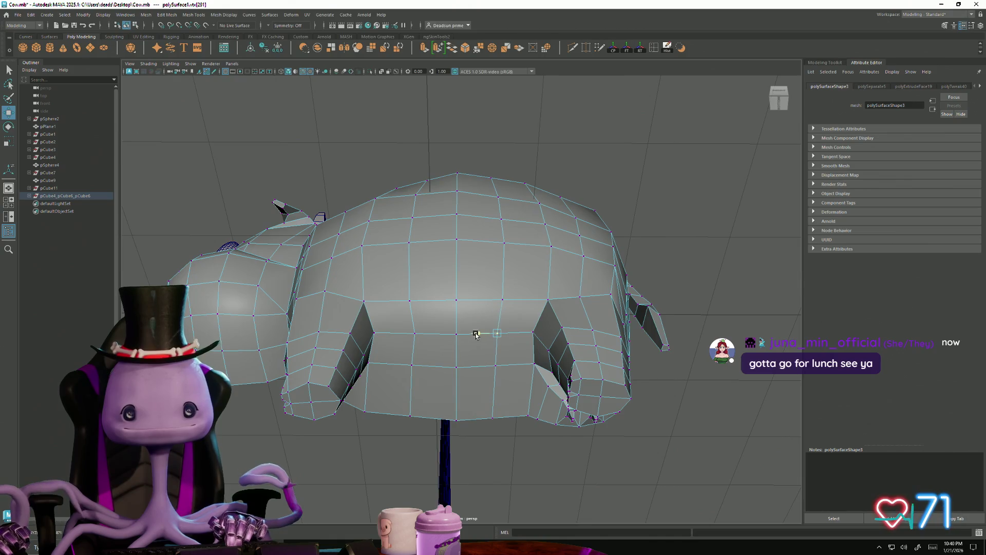
{"action": "left_click", "coordinate": [421, 332]}
{"action": "mouse_move", "coordinate": [394, 336]}
{"action": "left_mouse_down", "text": "alt"}
{"action": "mouse_move", "coordinate": [400, 390]}
{"action": "mouse_move", "coordinate": [449, 407]}
{"action": "mouse_move", "coordinate": [411, 383]}
{"action": "mouse_move", "coordinate": [488, 288]}
{"action": "left_mouse_up", "text": "alt"}
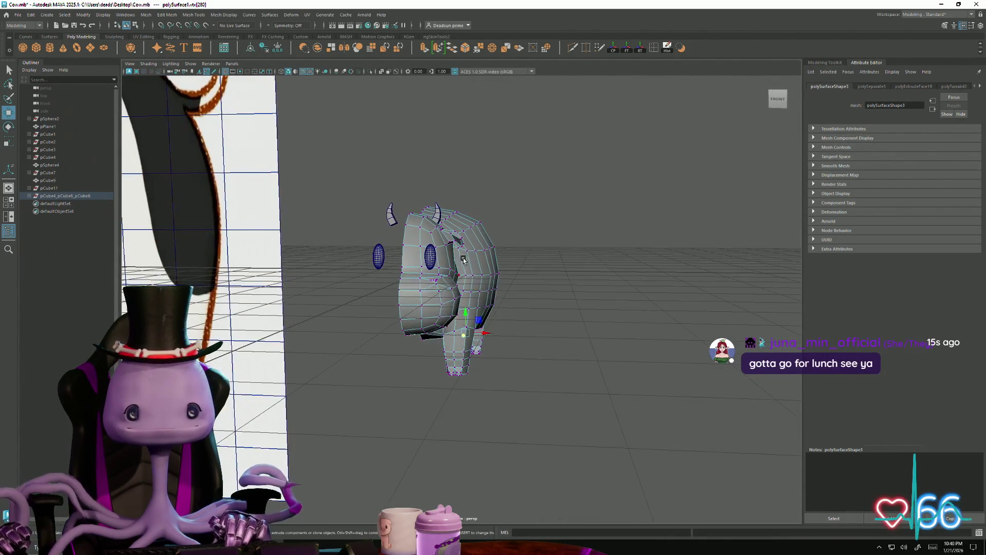
Step: Mirror the half cow into a full body with Mesh > Mirror
{"action": "left_click", "coordinate": [519, 218]}
{"action": "left_click_drag", "start_coordinate": [535, 323], "coordinate": [464, 306], "text": "alt"}
{"action": "left_click", "coordinate": [464, 306]}
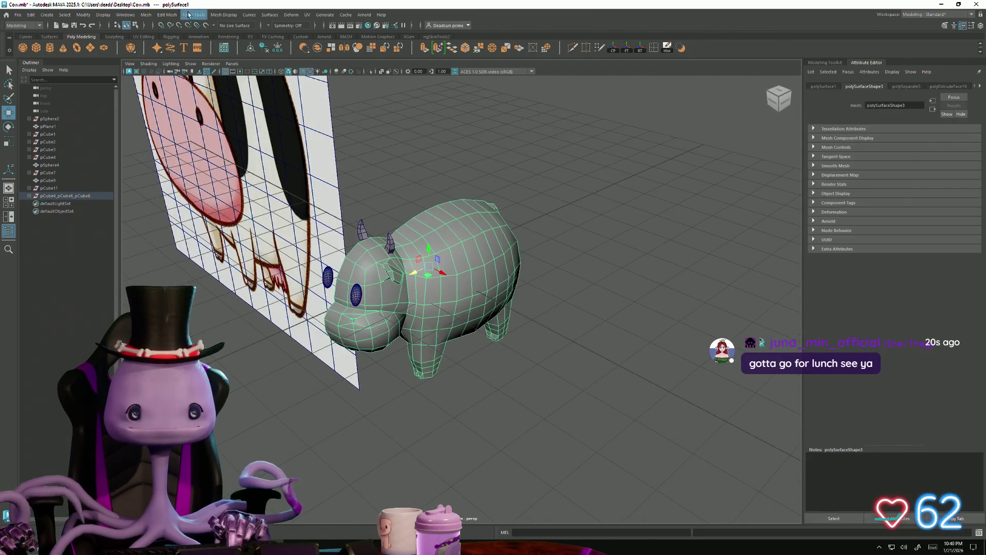
{"action": "left_click", "coordinate": [146, 15]}
{"action": "left_click", "coordinate": [163, 145]}
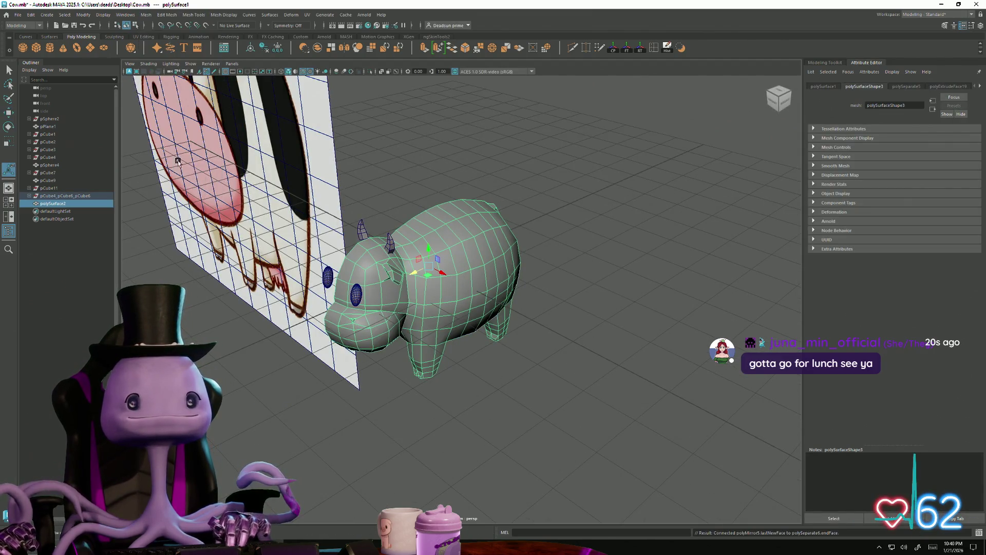
Step: Delete the reference image plane pPlane1 and view the complete cow
{"action": "left_click", "coordinate": [247, 405]}
{"action": "mouse_move", "coordinate": [246, 405]}
{"action": "left_mouse_down", "text": "alt"}
{"action": "mouse_move", "coordinate": [384, 392]}
{"action": "mouse_move", "coordinate": [338, 387]}
{"action": "left_mouse_up", "text": "alt"}
{"action": "left_click", "coordinate": [338, 386]}
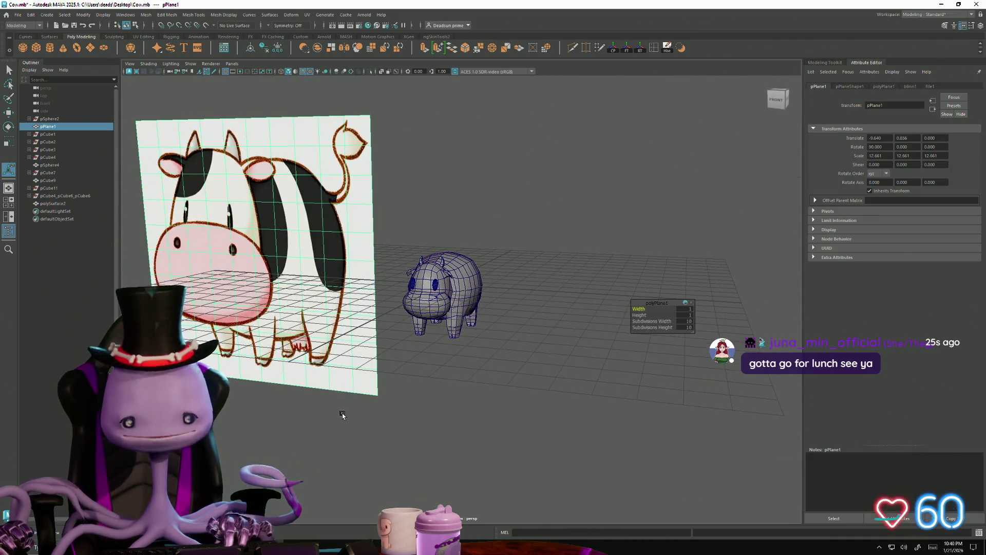
{"action": "key", "text": "Delete"}
{"action": "mouse_move", "coordinate": [379, 378]}
{"action": "right_mouse_down", "text": "alt"}
{"action": "mouse_move", "coordinate": [464, 423]}
{"action": "mouse_move", "coordinate": [557, 398]}
{"action": "right_mouse_up", "text": "alt"}
{"action": "mouse_move", "coordinate": [557, 399]}
{"action": "left_mouse_down", "text": "alt"}
{"action": "mouse_move", "coordinate": [456, 389]}
{"action": "mouse_move", "coordinate": [484, 384]}
{"action": "mouse_move", "coordinate": [448, 364]}
{"action": "left_mouse_up", "text": "alt"}
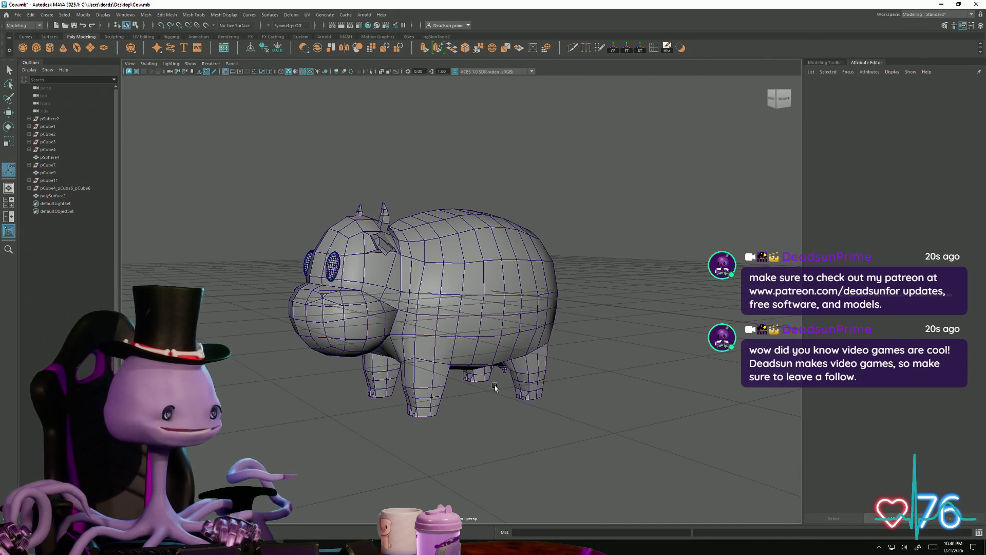
{"action": "mouse_move", "coordinate": [507, 370]}
{"action": "left_mouse_down", "text": "alt"}
{"action": "mouse_move", "coordinate": [485, 338]}
{"action": "mouse_move", "coordinate": [509, 343]}
{"action": "mouse_move", "coordinate": [464, 348]}
{"action": "mouse_move", "coordinate": [469, 336]}
{"action": "left_mouse_up", "text": "alt"}
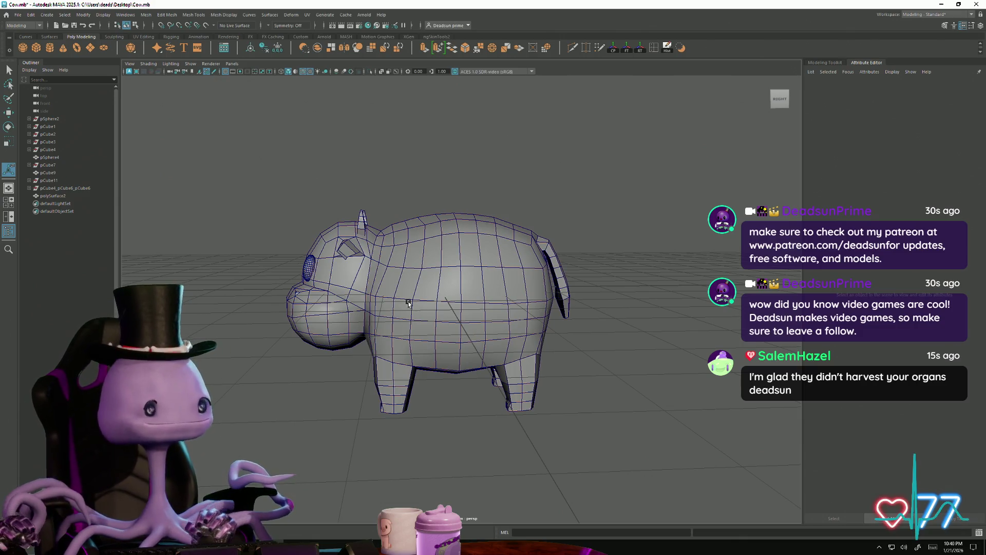
{"action": "mouse_move", "coordinate": [408, 303]}
{"action": "left_mouse_down", "text": "alt"}
{"action": "mouse_move", "coordinate": [497, 290]}
{"action": "mouse_move", "coordinate": [323, 295]}
{"action": "mouse_move", "coordinate": [327, 314]}
{"action": "mouse_move", "coordinate": [334, 308]}
{"action": "left_mouse_up", "text": "alt"}
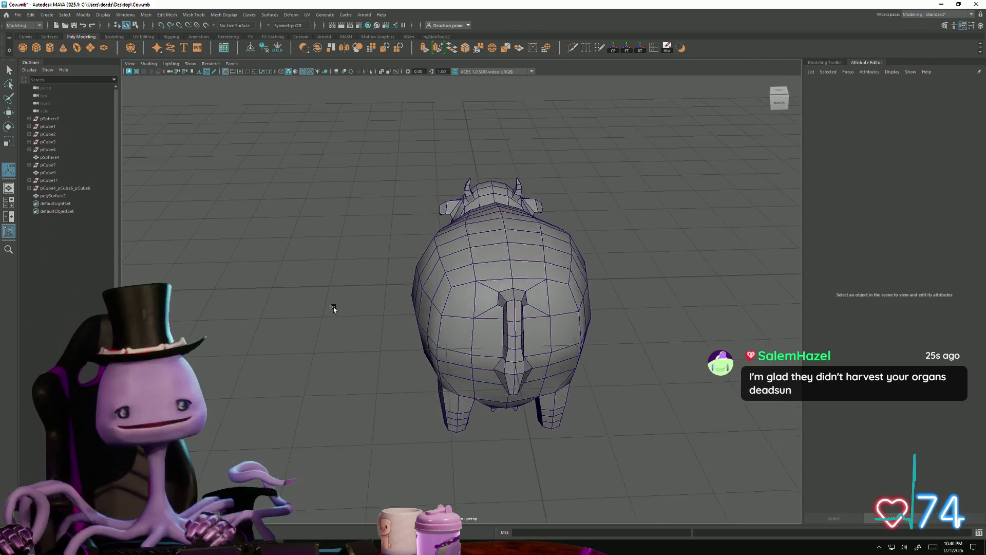
{"action": "mouse_move", "coordinate": [334, 308]}
{"action": "right_mouse_down", "text": "alt"}
{"action": "mouse_move", "coordinate": [325, 321]}
{"action": "mouse_move", "coordinate": [420, 425]}
{"action": "mouse_move", "coordinate": [416, 399]}
{"action": "right_mouse_up", "text": "alt"}
{"action": "left_click_drag", "start_coordinate": [417, 398], "coordinate": [419, 405], "text": "alt"}
{"action": "mouse_move", "coordinate": [447, 319]}
{"action": "right_mouse_down"}
{"action": "mouse_move", "coordinate": [411, 322]}
{"action": "mouse_move", "coordinate": [447, 340]}
{"action": "right_mouse_up"}
{"action": "mouse_move", "coordinate": [446, 340]}
{"action": "left_mouse_down", "text": "alt"}
{"action": "mouse_move", "coordinate": [527, 339]}
{"action": "mouse_move", "coordinate": [530, 298]}
{"action": "left_mouse_up", "text": "alt"}
{"action": "left_click", "coordinate": [529, 296]}
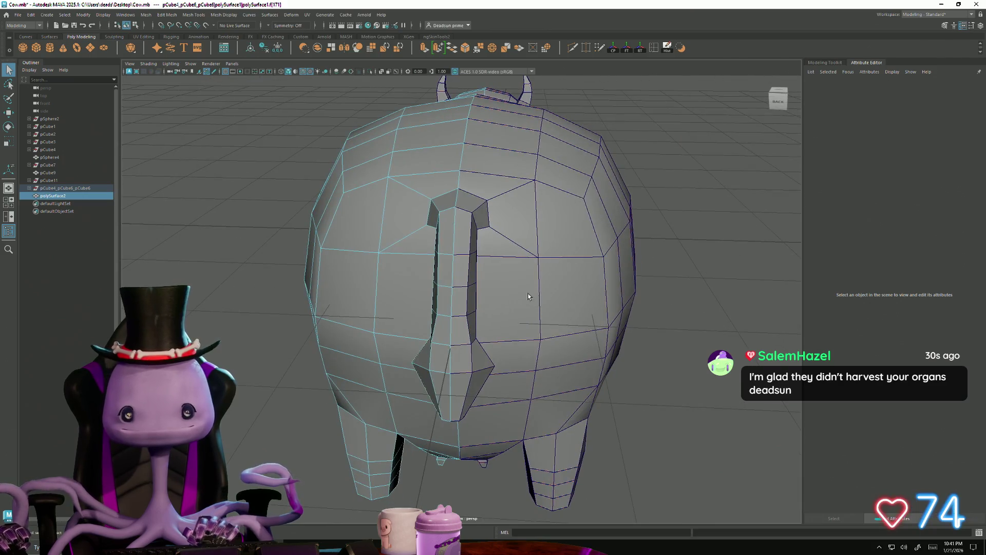
Step: Open the Mesh menu for polySurface2, glancing at Edit Mesh on the way
{"action": "left_click", "coordinate": [146, 15]}
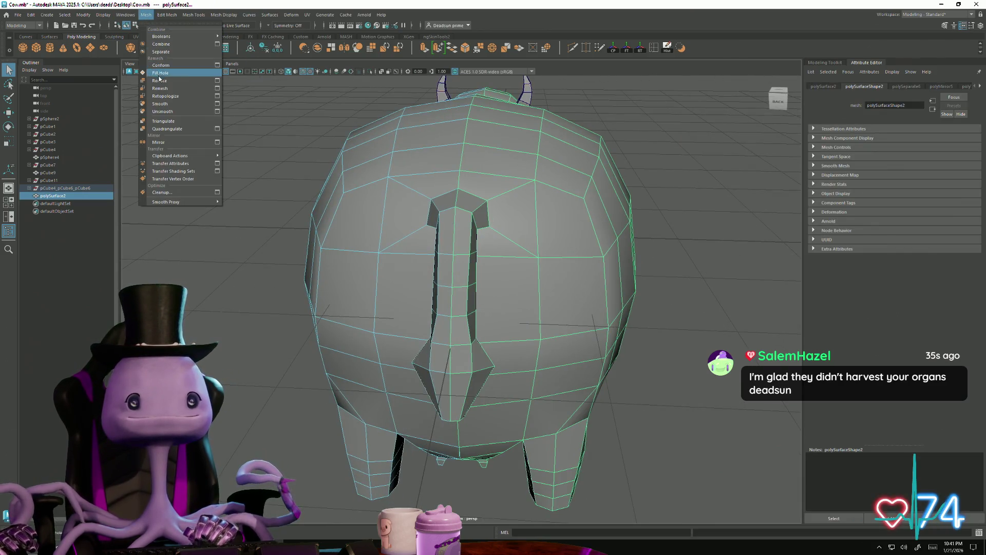
{"action": "mouse_move", "coordinate": [177, 20]}
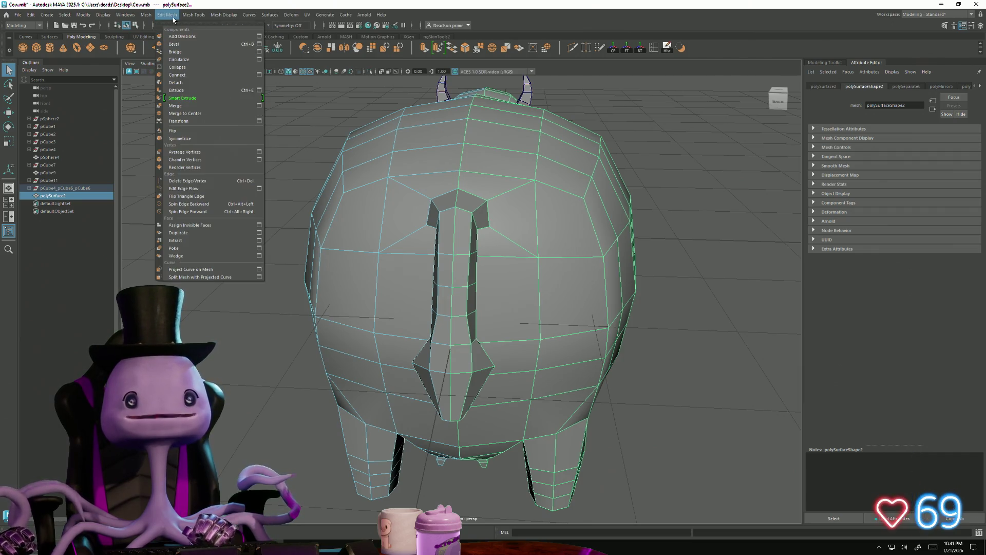
{"action": "mouse_move", "coordinate": [145, 15]}
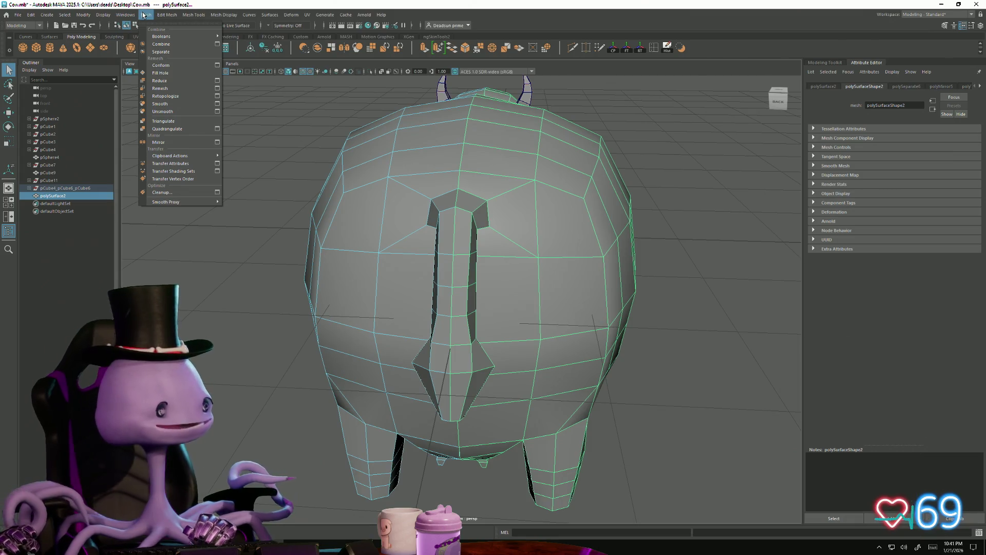
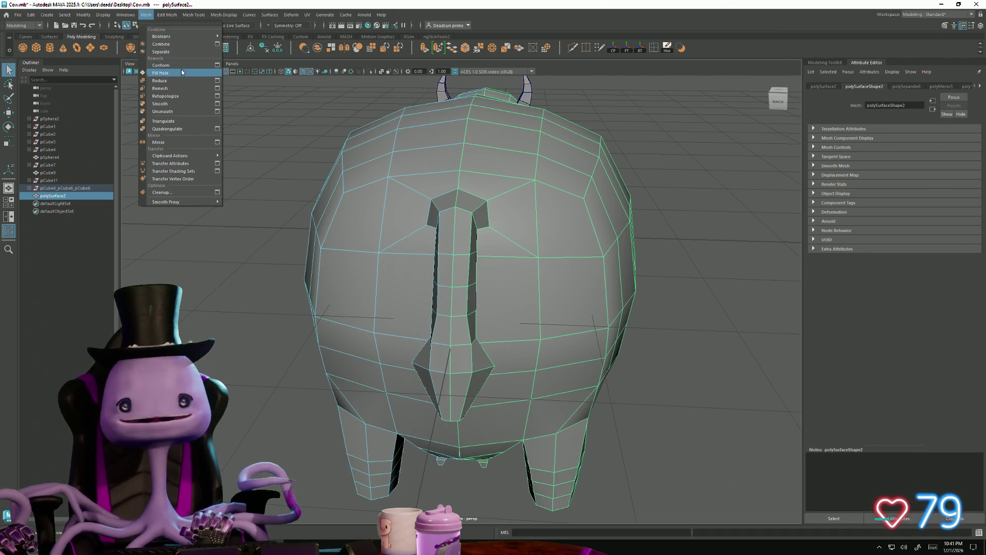
Step: Try Mesh > Conform on the selected cow pieces, which fails with an error
{"action": "left_click", "coordinate": [250, 329]}
{"action": "left_click_drag", "start_coordinate": [272, 327], "coordinate": [300, 315], "text": "alt"}
{"action": "left_click", "coordinate": [144, 15]}
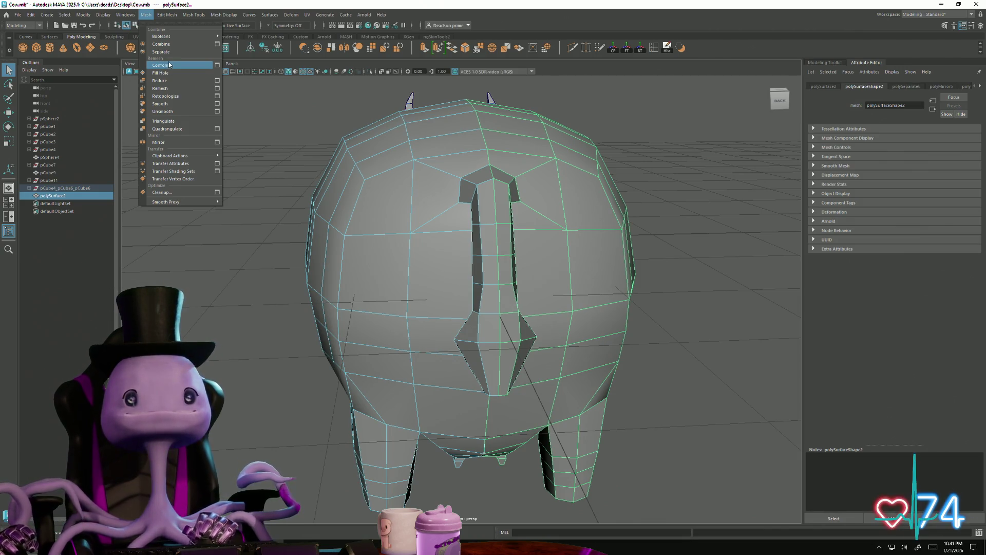
{"action": "left_click", "coordinate": [169, 65]}
{"action": "left_click_drag", "start_coordinate": [448, 254], "coordinate": [526, 291], "text": "alt"}
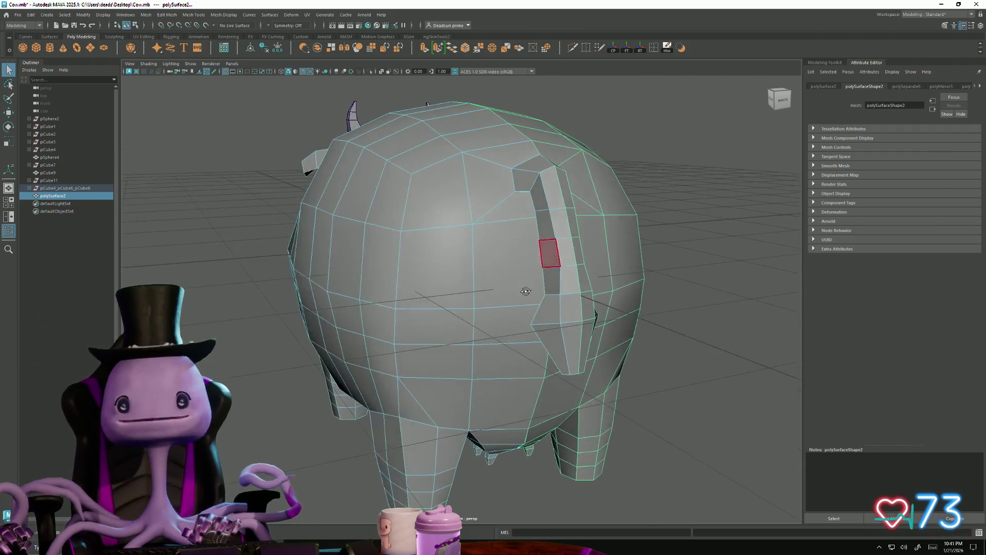
Step: Select the main body with its side piece and combine them into polySurface3
{"action": "left_click", "coordinate": [602, 192], "text": "shift"}
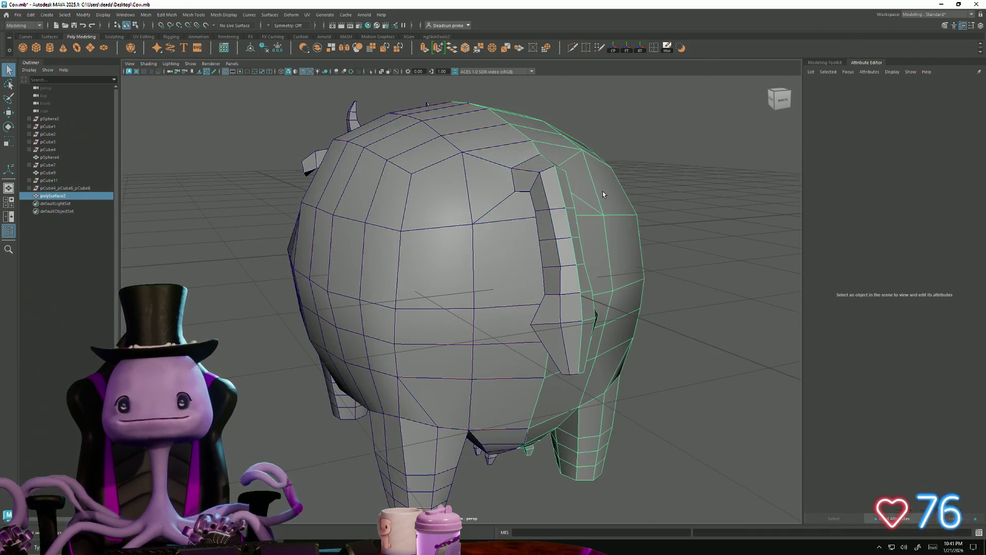
{"action": "left_click", "coordinate": [147, 15]}
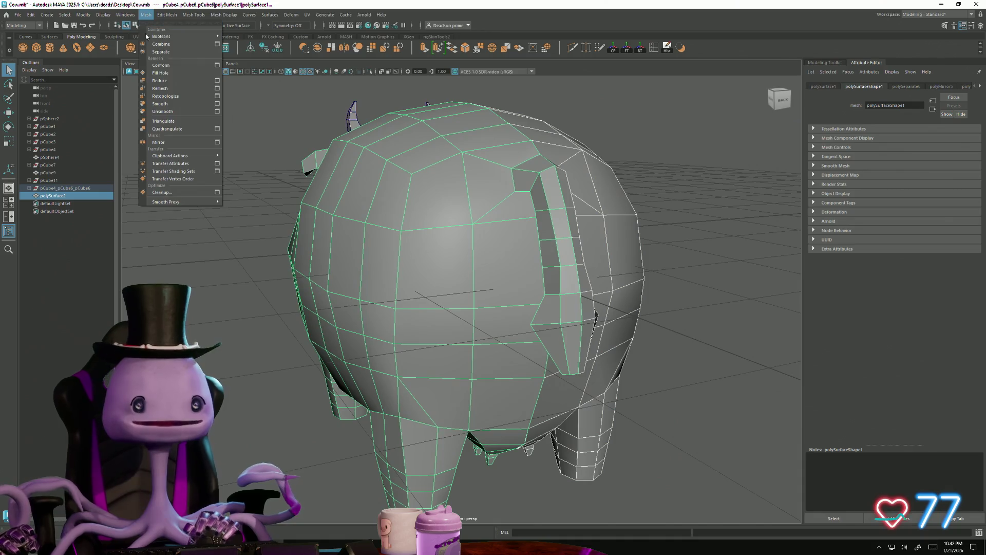
{"action": "left_click", "coordinate": [161, 67]}
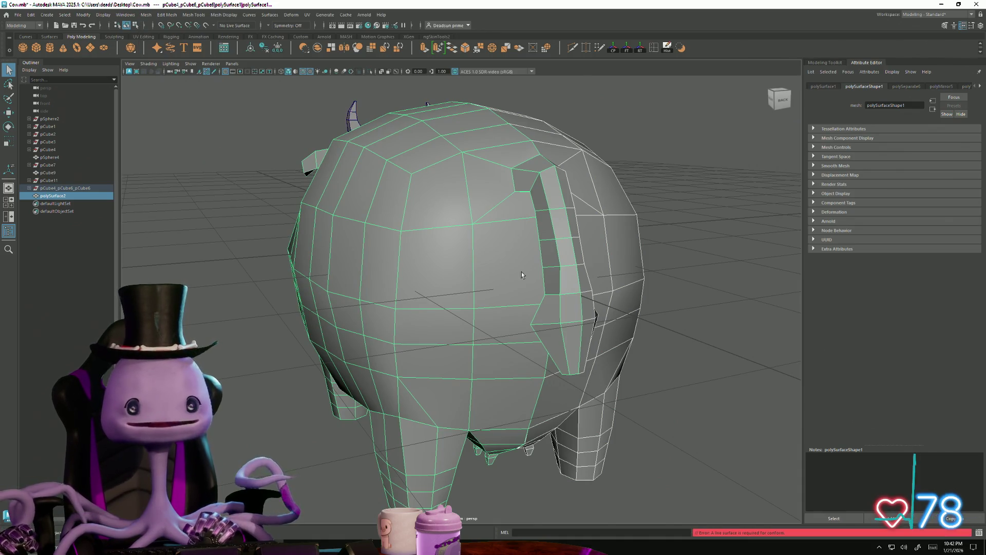
{"action": "left_click", "coordinate": [146, 18]}
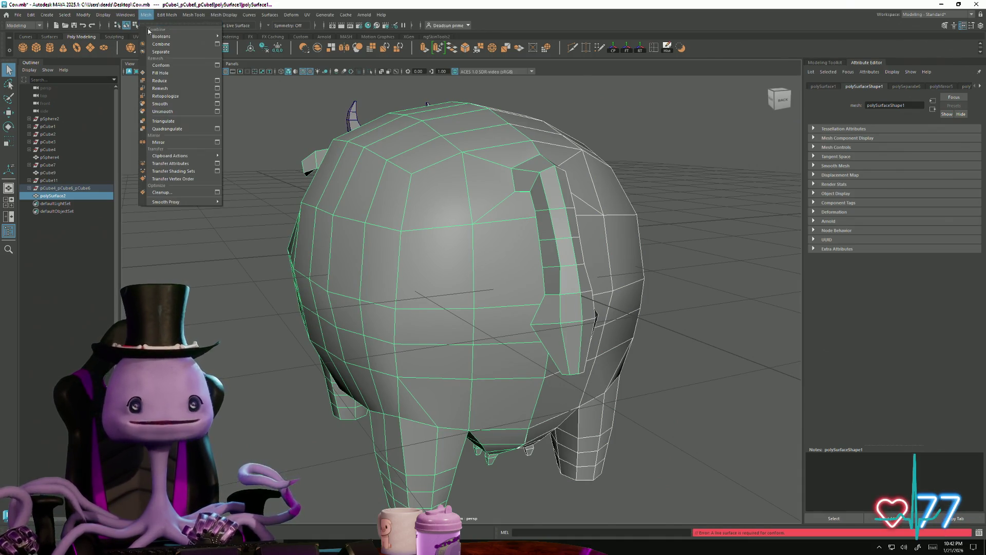
{"action": "left_click", "coordinate": [170, 45]}
{"action": "right_click_drag", "start_coordinate": [554, 236], "coordinate": [554, 251]}
{"action": "left_click", "coordinate": [551, 247]}
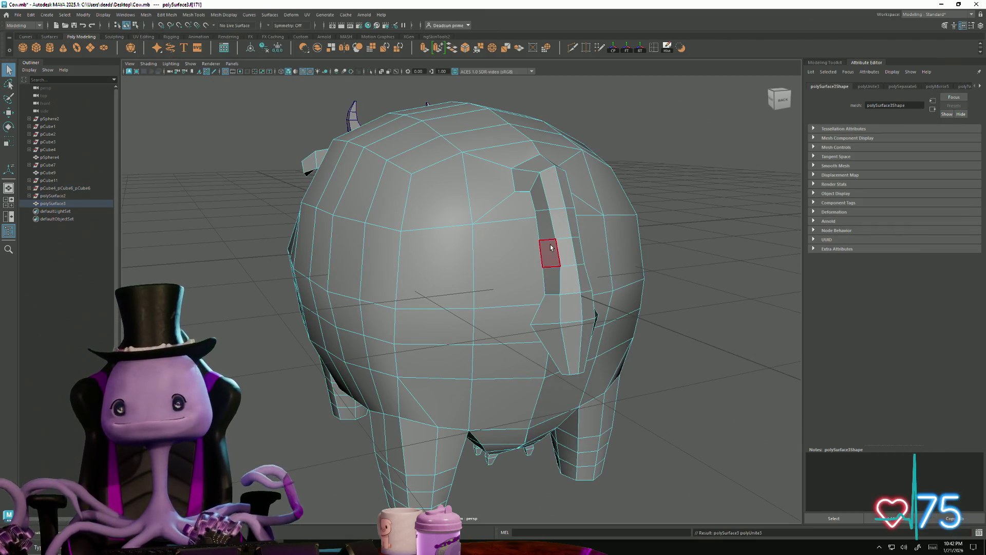
Step: Frame the tail strip and select an edge where it meets the cow's back
{"action": "mouse_move", "coordinate": [557, 257]}
{"action": "left_mouse_down", "text": "alt"}
{"action": "mouse_move", "coordinate": [416, 269]}
{"action": "mouse_move", "coordinate": [441, 293]}
{"action": "left_mouse_up", "text": "alt"}
{"action": "scroll", "coordinate": [489, 335], "scroll_direction": "up", "scroll_amount": 5}
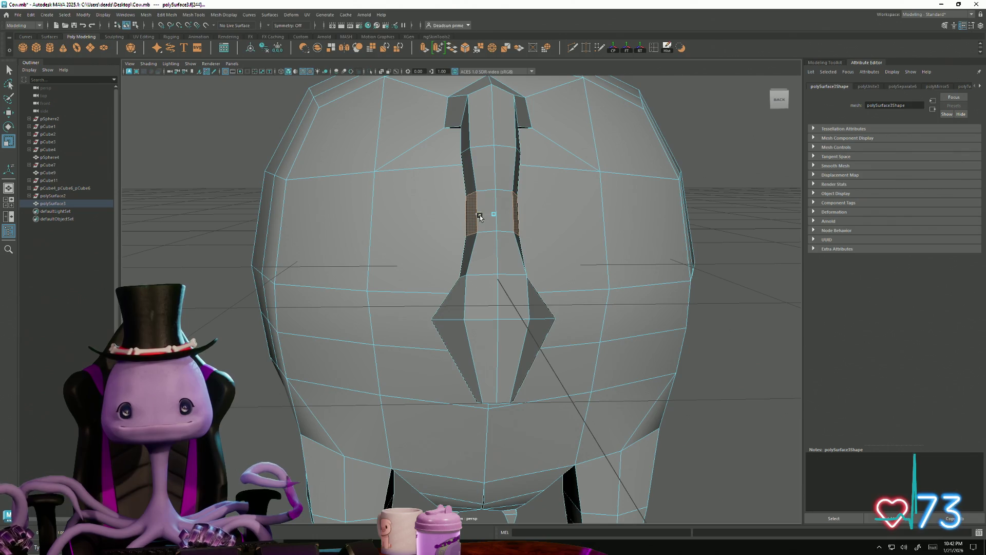
{"action": "mouse_move", "coordinate": [480, 219]}
{"action": "left_mouse_down", "text": "alt"}
{"action": "mouse_move", "coordinate": [501, 290]}
{"action": "mouse_move", "coordinate": [486, 211]}
{"action": "left_mouse_up", "text": "alt"}
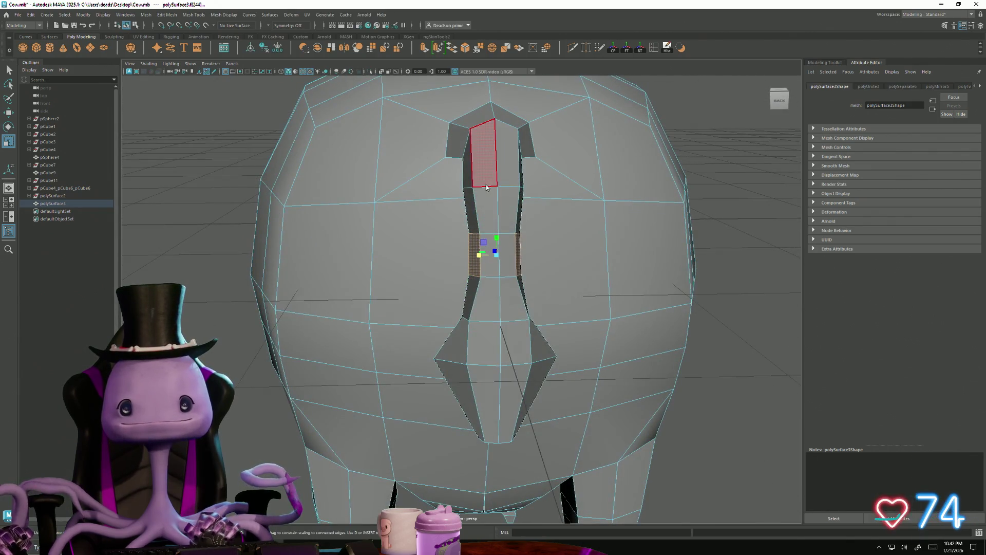
{"action": "right_click_drag", "start_coordinate": [486, 187], "coordinate": [487, 173]}
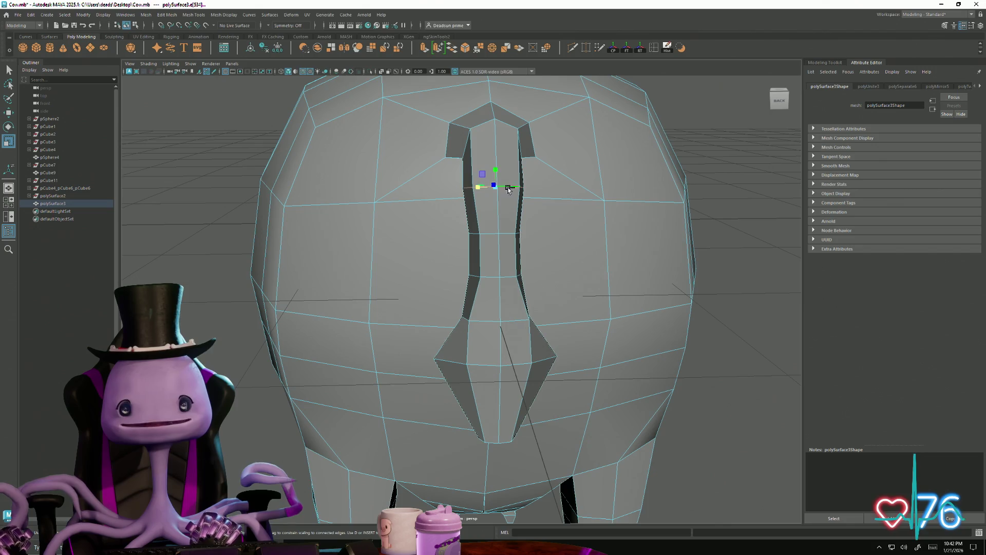
{"action": "left_click", "coordinate": [480, 186]}
{"action": "scroll", "coordinate": [403, 293], "scroll_direction": "down", "scroll_amount": 3}
{"action": "mouse_move", "coordinate": [404, 293]}
{"action": "left_mouse_down", "text": "alt"}
{"action": "mouse_move", "coordinate": [434, 311]}
{"action": "mouse_move", "coordinate": [447, 302]}
{"action": "mouse_move", "coordinate": [418, 301]}
{"action": "mouse_move", "coordinate": [441, 353]}
{"action": "left_mouse_up", "text": "alt"}
{"action": "scroll", "coordinate": [434, 311], "scroll_direction": "down", "scroll_amount": 2}
{"action": "scroll", "coordinate": [506, 409], "scroll_direction": "up", "scroll_amount": 5}
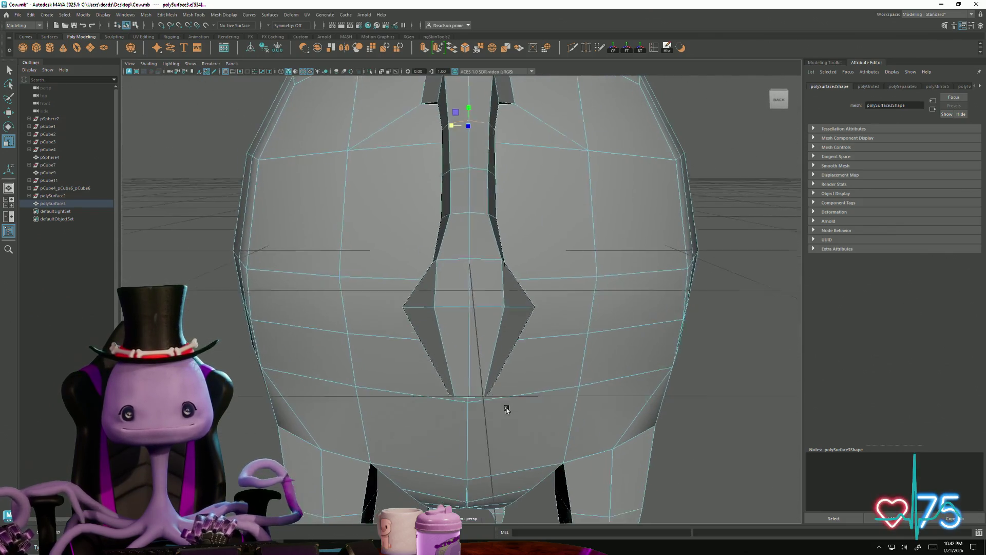
{"action": "left_click_drag", "start_coordinate": [506, 409], "coordinate": [465, 330], "text": "alt"}
Step: Box-select the tail-base vertices and move them inward to tighten the seam
{"action": "right_click_drag", "start_coordinate": [465, 330], "coordinate": [434, 321]}
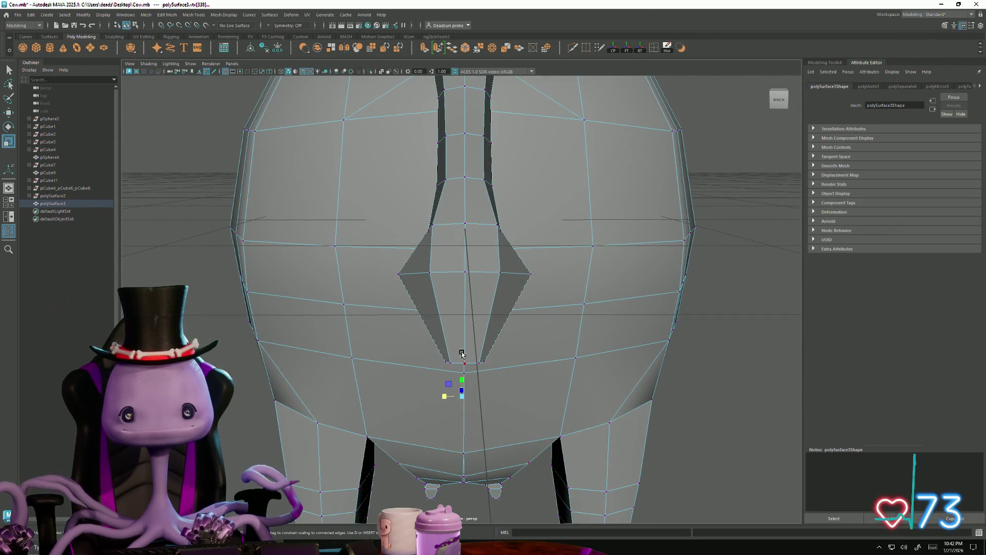
{"action": "scroll", "coordinate": [467, 371], "scroll_direction": "down", "scroll_amount": 4}
{"action": "left_click_drag", "start_coordinate": [403, 370], "coordinate": [455, 363], "text": "alt"}
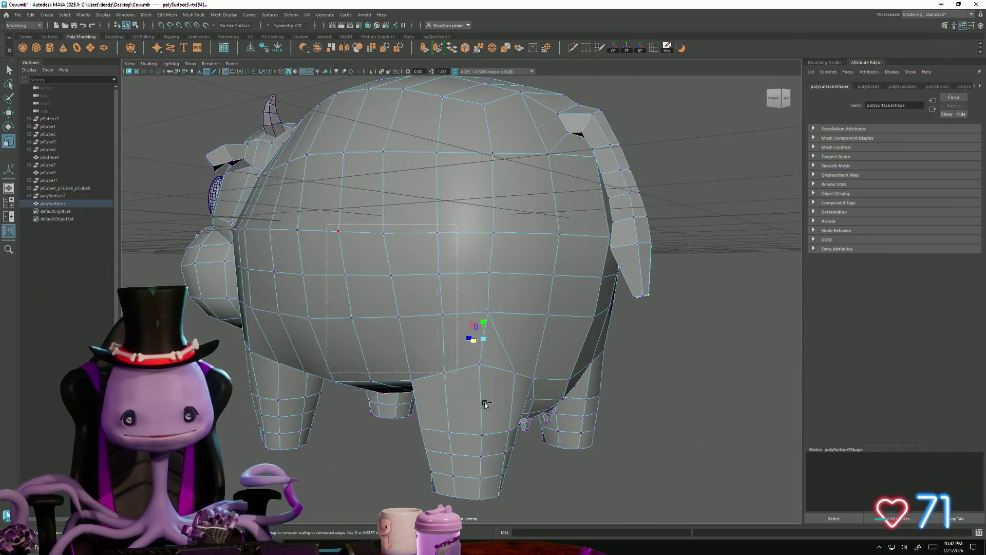
{"action": "left_click_drag", "start_coordinate": [556, 477], "coordinate": [557, 477]}
{"action": "left_click_drag", "start_coordinate": [557, 477], "coordinate": [493, 411], "text": "alt"}
{"action": "scroll", "coordinate": [478, 412], "scroll_direction": "up", "scroll_amount": 6}
{"action": "key", "text": "w"}
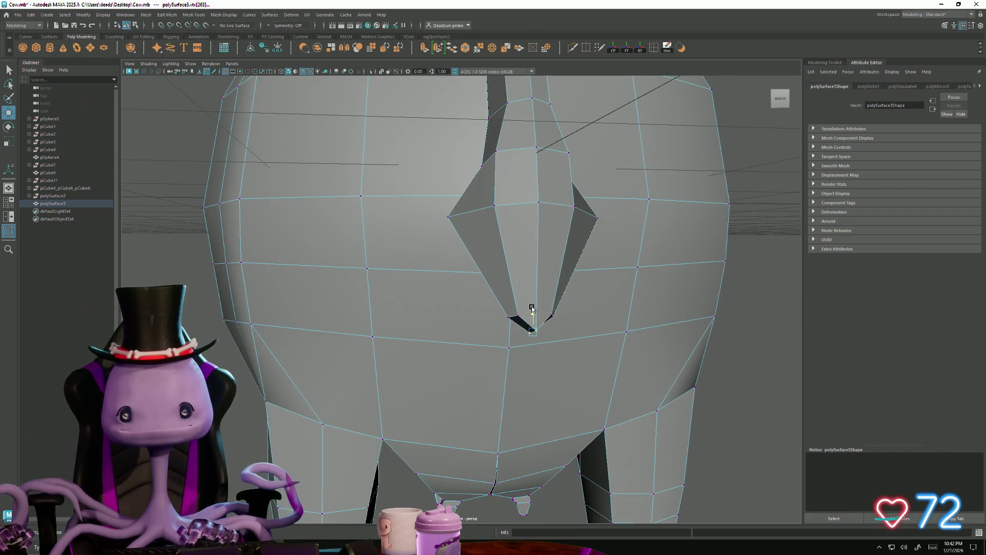
{"action": "scroll", "coordinate": [532, 309], "scroll_direction": "down", "scroll_amount": 5}
{"action": "mouse_move", "coordinate": [532, 308]}
{"action": "left_mouse_down", "text": "alt"}
{"action": "mouse_move", "coordinate": [462, 329]}
{"action": "mouse_move", "coordinate": [529, 344]}
{"action": "mouse_move", "coordinate": [488, 358]}
{"action": "mouse_move", "coordinate": [573, 259]}
{"action": "left_mouse_up", "text": "alt"}
{"action": "key", "text": "F8"}
{"action": "left_click", "coordinate": [375, 321]}
{"action": "scroll", "coordinate": [374, 321], "scroll_direction": "down", "scroll_amount": 6}
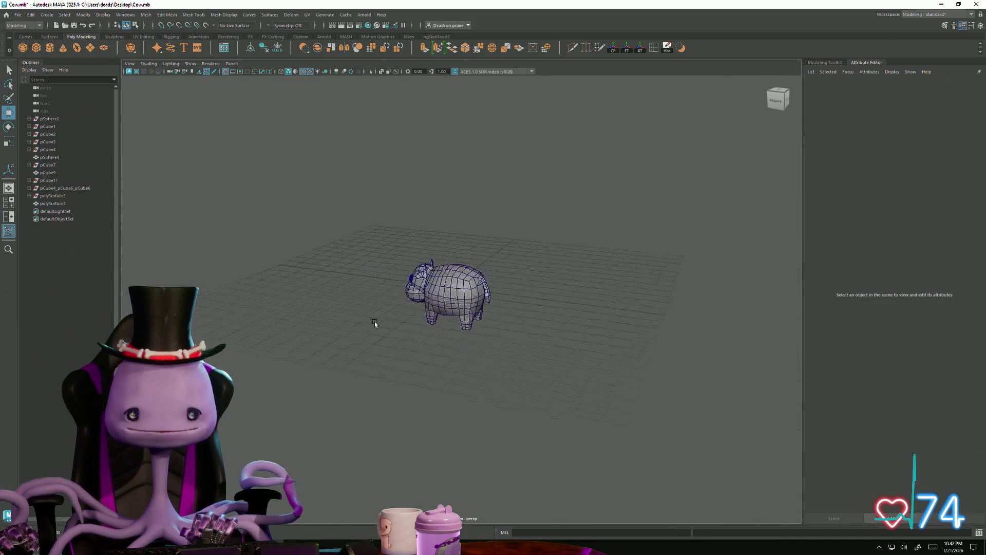
Step: Select the combined cow mesh, polySurface3
{"action": "left_click_drag", "start_coordinate": [374, 321], "coordinate": [445, 348], "text": "alt"}
{"action": "scroll", "coordinate": [445, 348], "scroll_direction": "up", "scroll_amount": 3}
{"action": "left_click", "coordinate": [435, 291]}
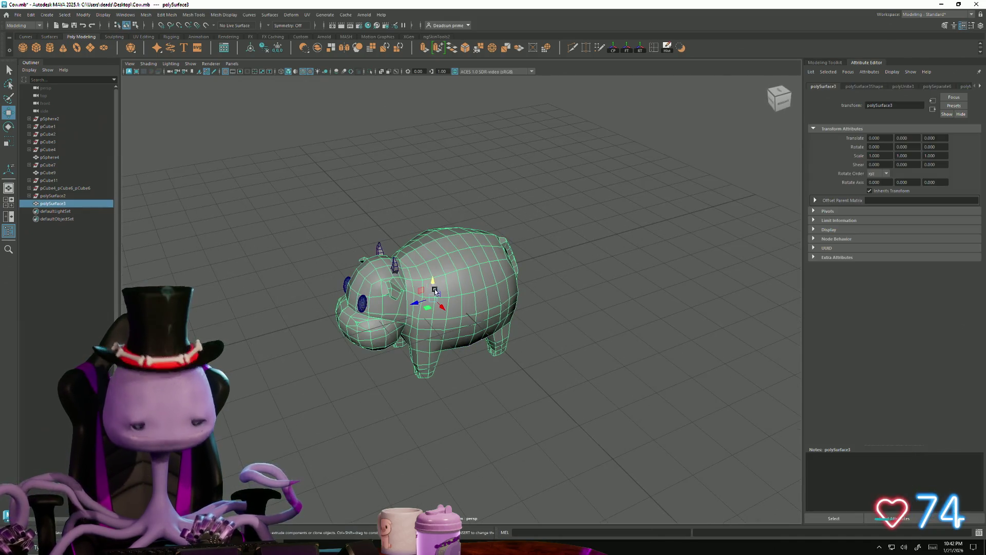
{"action": "left_click", "coordinate": [148, 63]}
{"action": "left_click", "coordinate": [152, 128]}
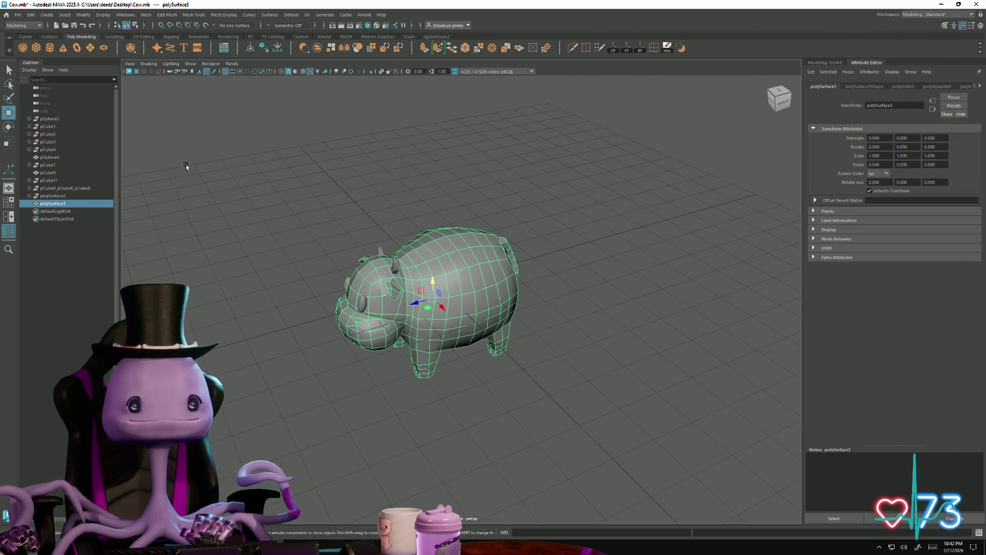
{"action": "left_click", "coordinate": [304, 379]}
{"action": "mouse_move", "coordinate": [304, 379]}
{"action": "left_mouse_down", "text": "alt"}
{"action": "mouse_move", "coordinate": [353, 363]}
{"action": "mouse_move", "coordinate": [325, 380]}
{"action": "left_mouse_up", "text": "alt"}
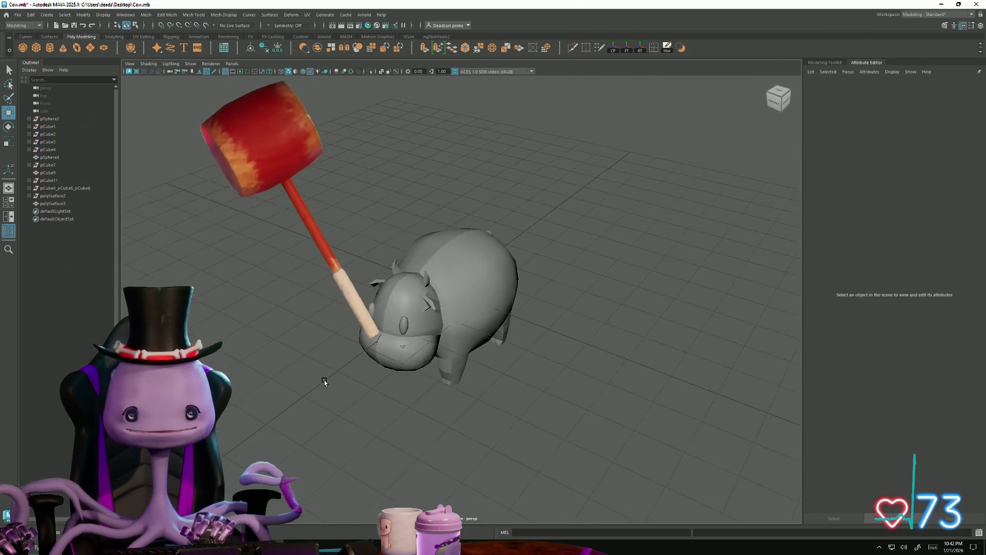
{"action": "key", "text": "ctrl+z"}
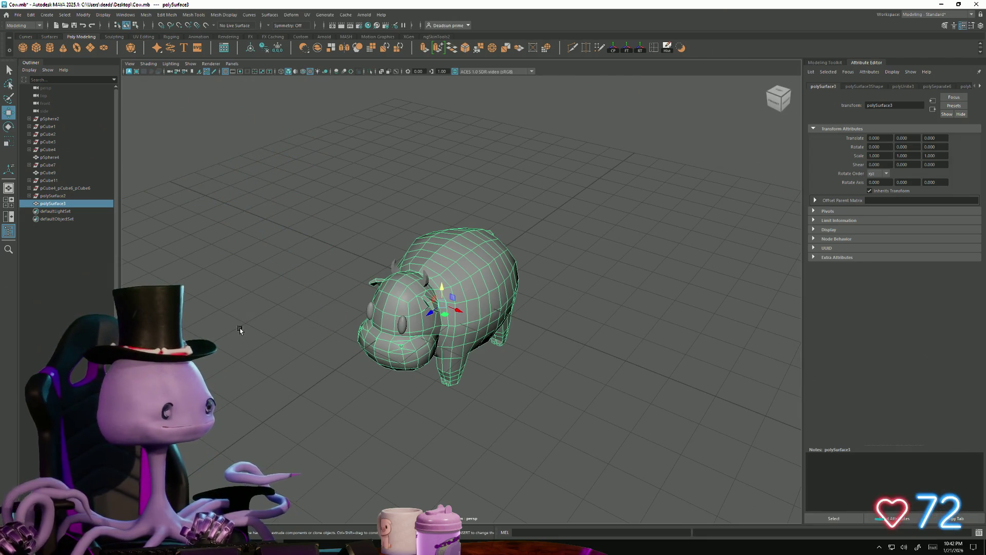
Step: Apply Mesh Display > Soften Edge to the cow, then deselect it
{"action": "left_click", "coordinate": [145, 15]}
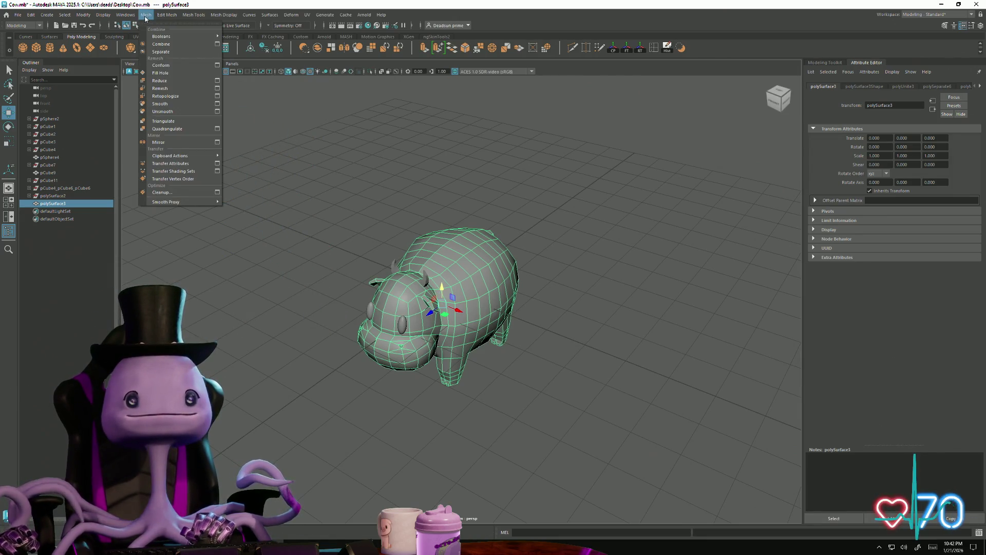
{"action": "mouse_move", "coordinate": [161, 17]}
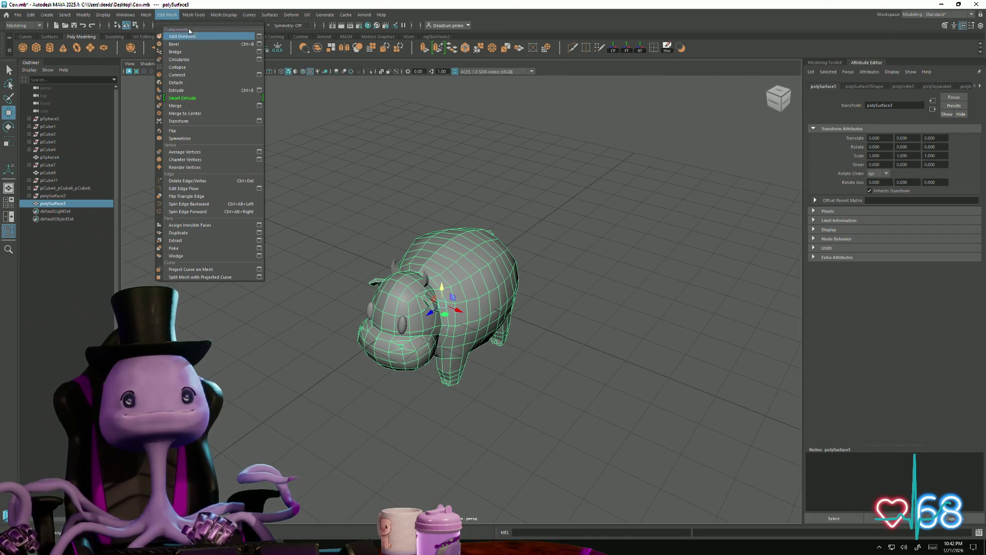
{"action": "mouse_move", "coordinate": [234, 15]}
{"action": "mouse_move", "coordinate": [277, 17]}
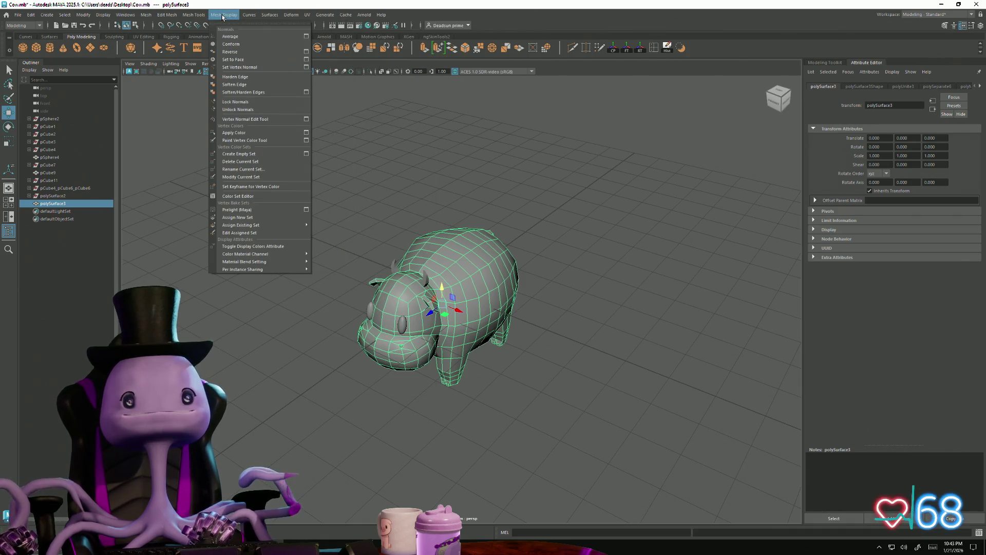
{"action": "left_click", "coordinate": [315, 286]}
{"action": "left_click", "coordinate": [315, 286]}
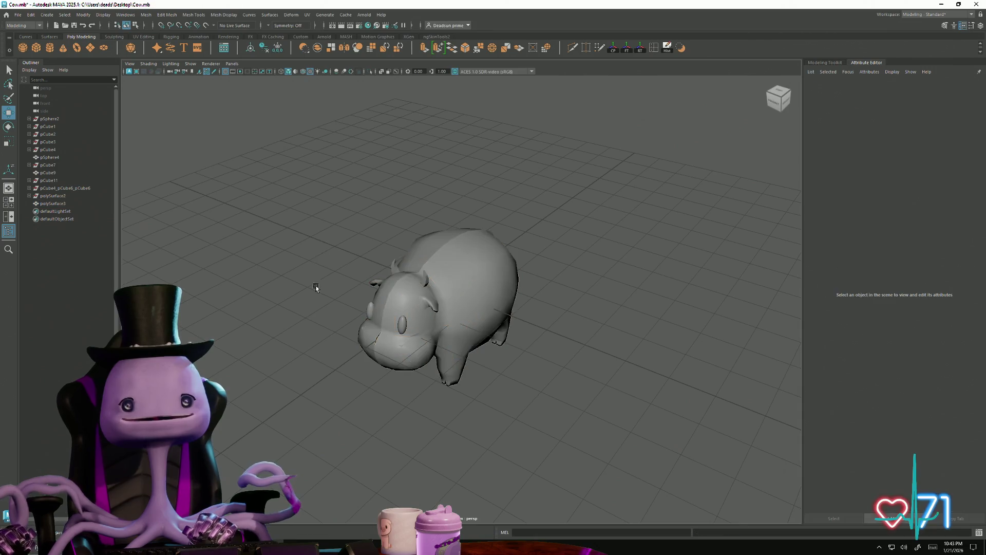
{"action": "mouse_move", "coordinate": [315, 286]}
{"action": "left_mouse_down", "text": "alt"}
{"action": "mouse_move", "coordinate": [327, 333]}
{"action": "mouse_move", "coordinate": [333, 310]}
{"action": "mouse_move", "coordinate": [250, 343]}
{"action": "mouse_move", "coordinate": [288, 335]}
{"action": "mouse_move", "coordinate": [279, 245]}
{"action": "mouse_move", "coordinate": [254, 278]}
{"action": "mouse_move", "coordinate": [242, 329]}
{"action": "mouse_move", "coordinate": [512, 358]}
{"action": "mouse_move", "coordinate": [604, 339]}
{"action": "mouse_move", "coordinate": [562, 341]}
{"action": "left_mouse_up", "text": "alt"}
Step: Select the vertex where the tail joins the cow's body
{"action": "scroll", "coordinate": [566, 354], "scroll_direction": "up", "scroll_amount": 10}
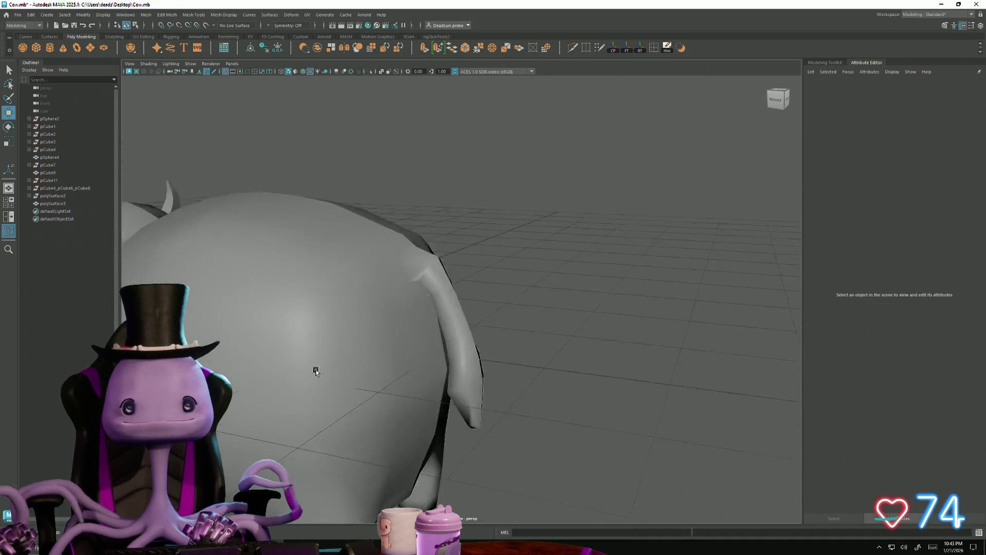
{"action": "left_click", "coordinate": [388, 279]}
{"action": "scroll", "coordinate": [485, 330], "scroll_direction": "up", "scroll_amount": 8}
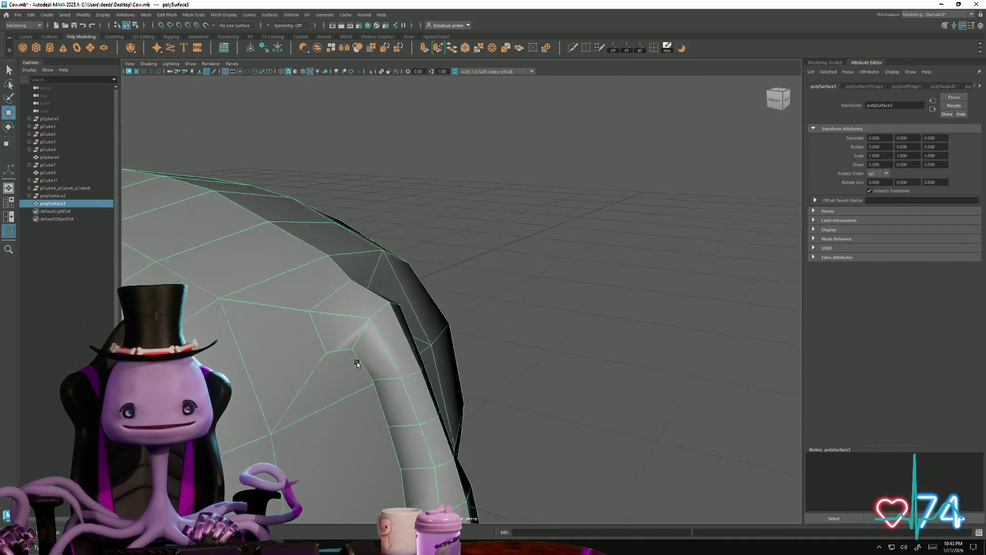
{"action": "key", "text": "F9"}
{"action": "left_click", "coordinate": [460, 227]}
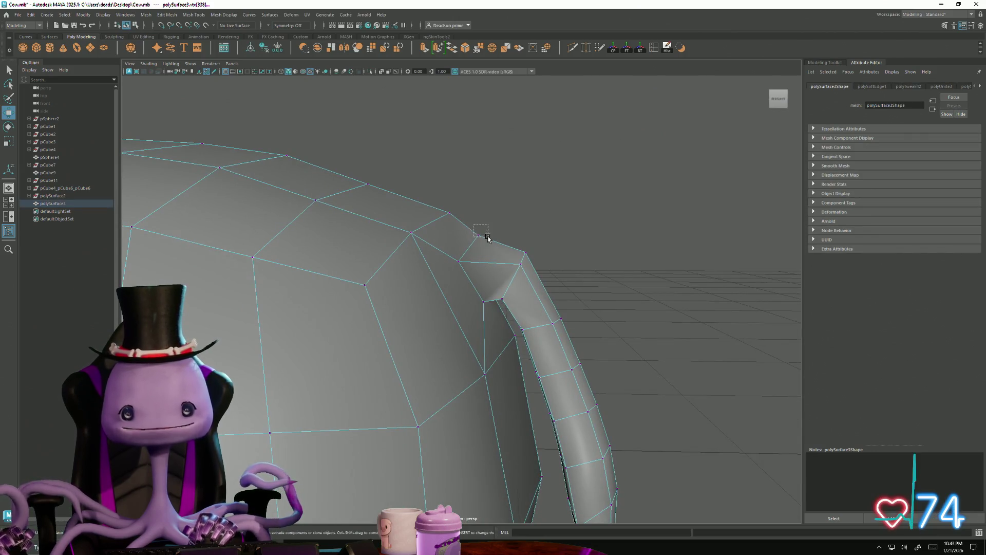
{"action": "left_click_drag", "start_coordinate": [488, 238], "coordinate": [487, 237]}
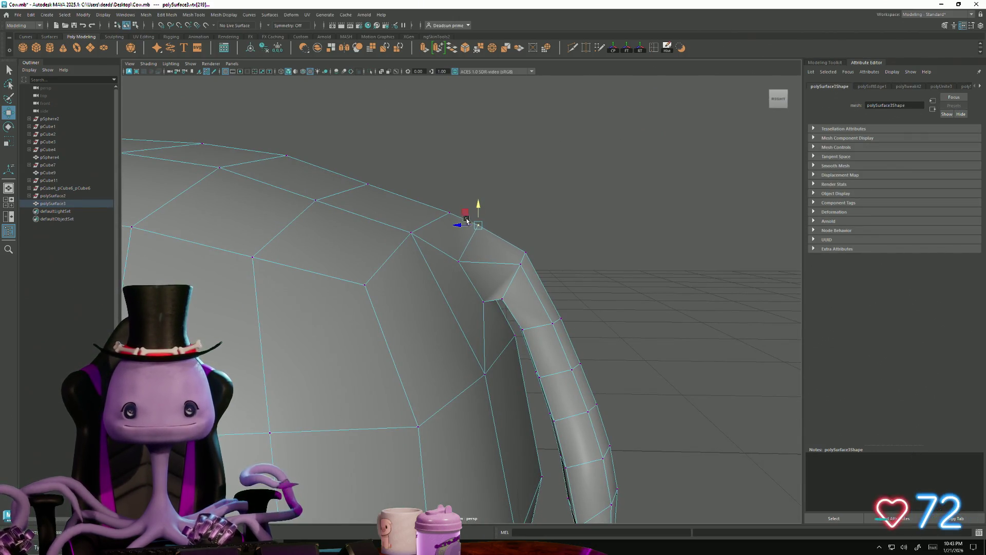
{"action": "scroll", "coordinate": [541, 325], "scroll_direction": "down", "scroll_amount": 15}
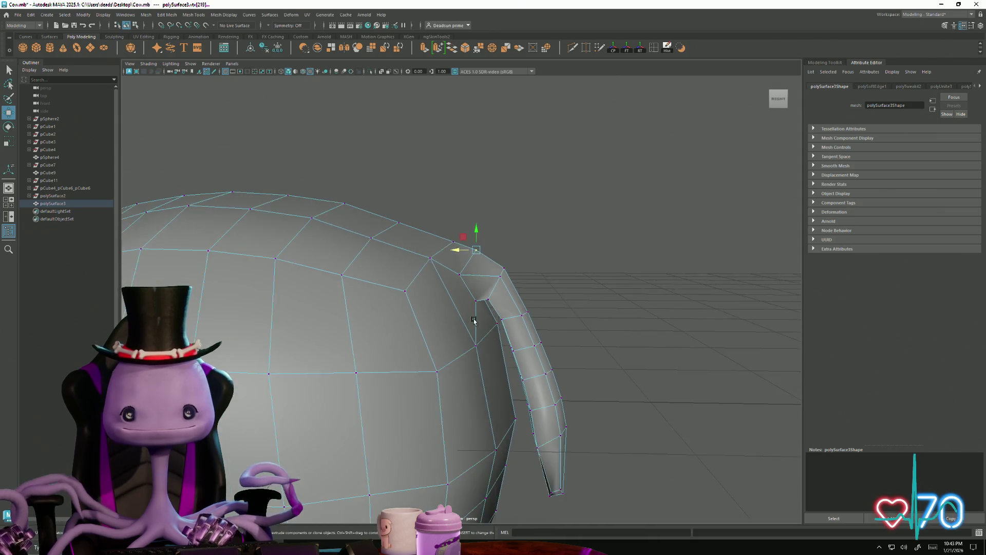
{"action": "scroll", "coordinate": [329, 319], "scroll_direction": "down", "scroll_amount": 5}
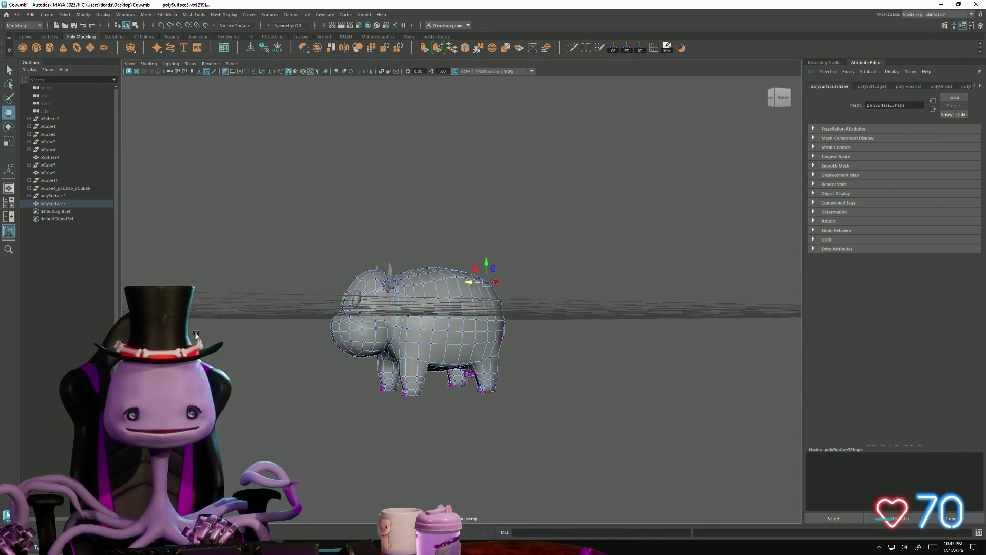
Step: Return to object mode and select the cow body together with its eyes
{"action": "mouse_move", "coordinate": [196, 334]}
{"action": "left_mouse_down", "text": "alt"}
{"action": "mouse_move", "coordinate": [278, 322]}
{"action": "mouse_move", "coordinate": [268, 284]}
{"action": "mouse_move", "coordinate": [275, 358]}
{"action": "mouse_move", "coordinate": [303, 372]}
{"action": "mouse_move", "coordinate": [361, 349]}
{"action": "mouse_move", "coordinate": [333, 356]}
{"action": "mouse_move", "coordinate": [447, 392]}
{"action": "mouse_move", "coordinate": [355, 326]}
{"action": "mouse_move", "coordinate": [298, 342]}
{"action": "left_mouse_up", "text": "alt"}
{"action": "right_click_drag", "start_coordinate": [408, 299], "coordinate": [426, 278]}
{"action": "left_click", "coordinate": [414, 194]}
{"action": "mouse_move", "coordinate": [414, 193]}
{"action": "left_mouse_down", "text": "alt"}
{"action": "mouse_move", "coordinate": [259, 341]}
{"action": "mouse_move", "coordinate": [258, 368]}
{"action": "mouse_move", "coordinate": [288, 267]}
{"action": "mouse_move", "coordinate": [238, 319]}
{"action": "mouse_move", "coordinate": [236, 341]}
{"action": "mouse_move", "coordinate": [320, 337]}
{"action": "mouse_move", "coordinate": [322, 306]}
{"action": "mouse_move", "coordinate": [293, 321]}
{"action": "mouse_move", "coordinate": [374, 249]}
{"action": "left_mouse_up", "text": "alt"}
{"action": "left_click", "coordinate": [443, 255]}
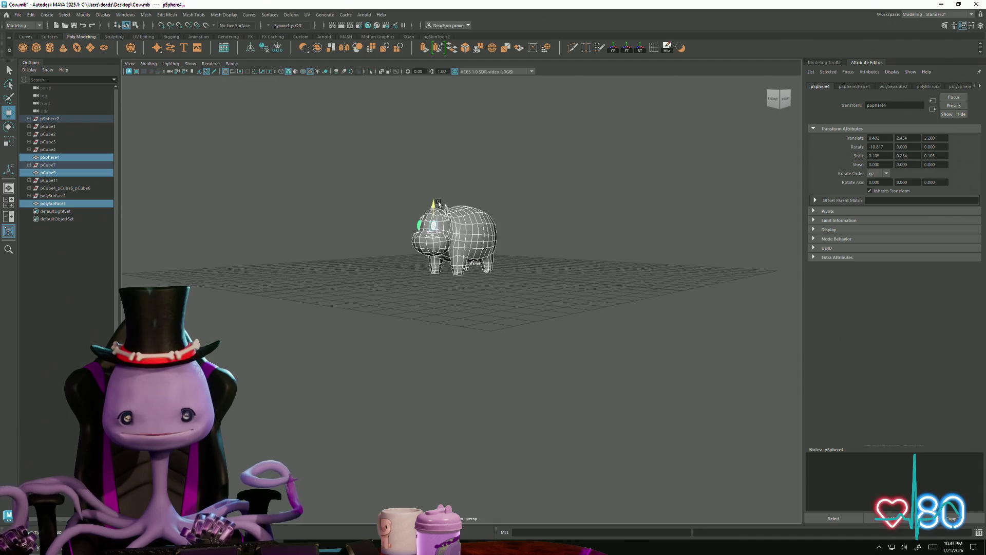
Step: Marquee-select the eye pieces and move them slightly down on the head
{"action": "key", "text": "f"}
{"action": "mouse_move", "coordinate": [437, 277]}
{"action": "left_mouse_down", "text": "alt"}
{"action": "mouse_move", "coordinate": [424, 349]}
{"action": "mouse_move", "coordinate": [390, 353]}
{"action": "left_mouse_up", "text": "alt"}
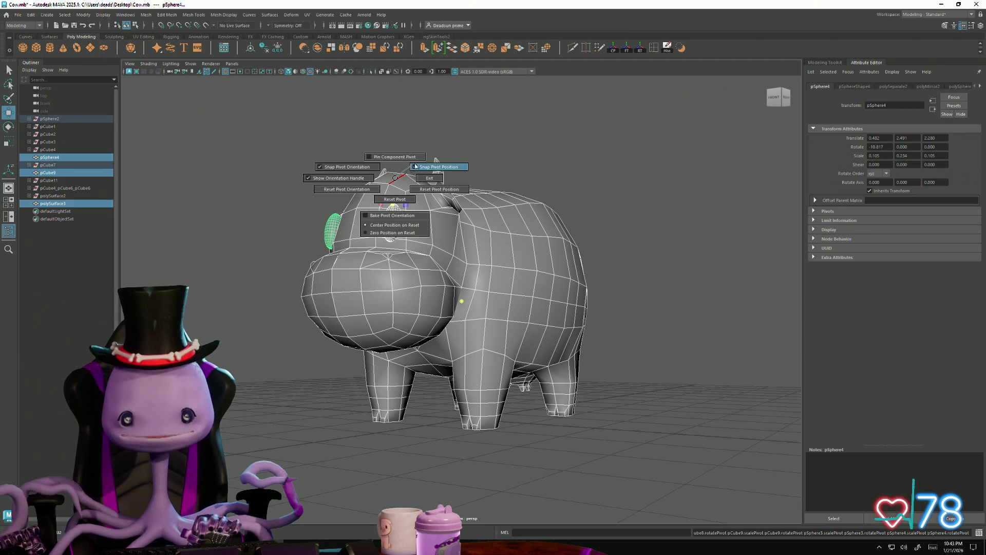
{"action": "left_click", "coordinate": [435, 120]}
{"action": "left_click_drag", "start_coordinate": [269, 162], "coordinate": [549, 371]}
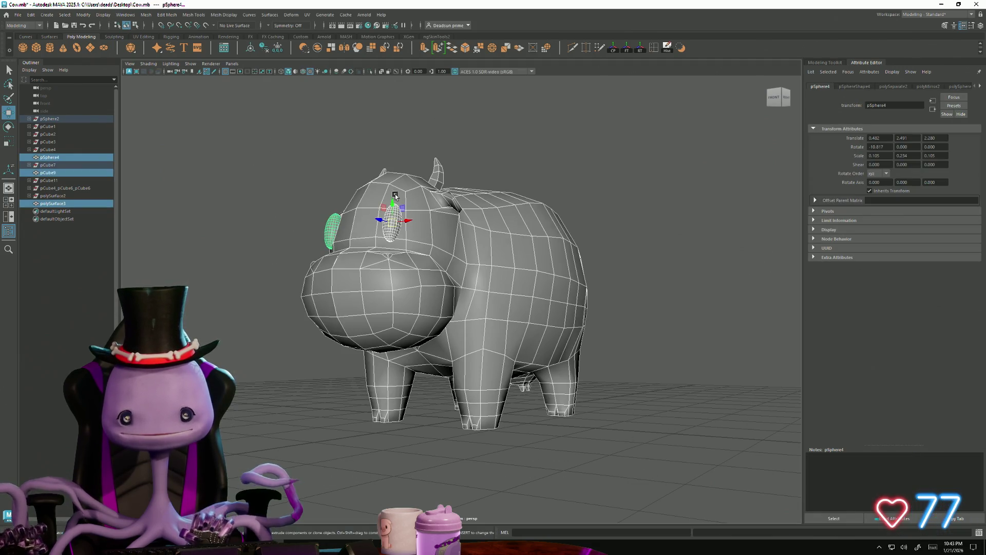
{"action": "left_click_drag", "start_coordinate": [394, 196], "coordinate": [390, 201]}
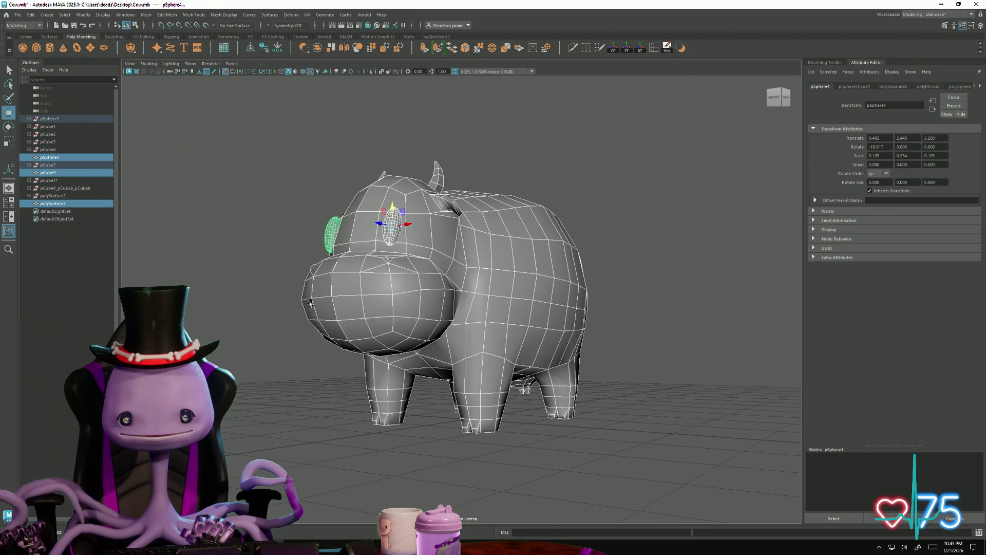
{"action": "left_click_drag", "start_coordinate": [310, 303], "coordinate": [337, 319], "text": "alt"}
{"action": "left_click", "coordinate": [321, 360]}
Step: Select the cow body and check the eye placement from a distant three-quarter view
{"action": "left_click_drag", "start_coordinate": [321, 359], "coordinate": [306, 386], "text": "alt"}
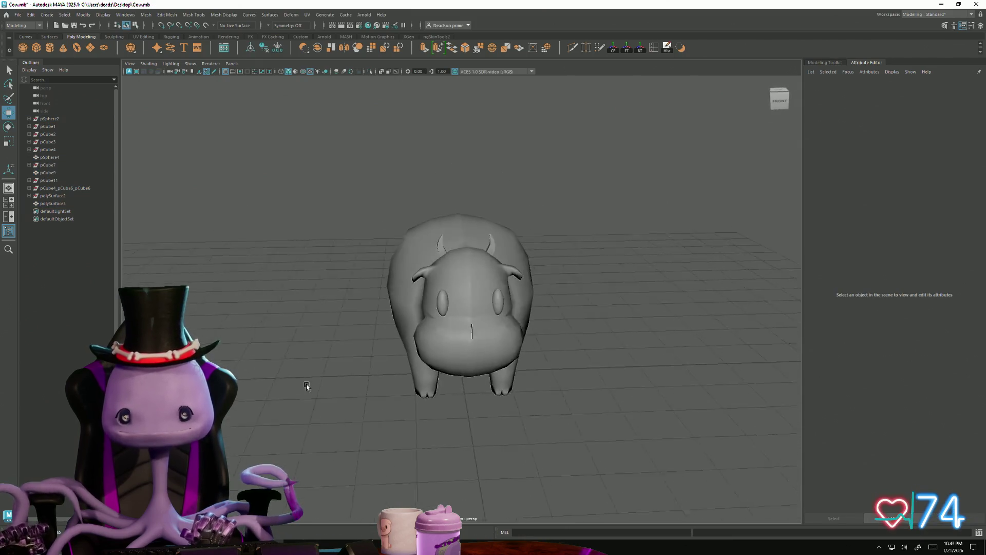
{"action": "scroll", "coordinate": [295, 385], "scroll_direction": "up", "scroll_amount": 5}
{"action": "left_click", "coordinate": [401, 386]}
{"action": "mouse_move", "coordinate": [401, 385]}
{"action": "left_mouse_down", "text": "alt"}
{"action": "mouse_move", "coordinate": [353, 392]}
{"action": "mouse_move", "coordinate": [392, 392]}
{"action": "left_mouse_up", "text": "alt"}
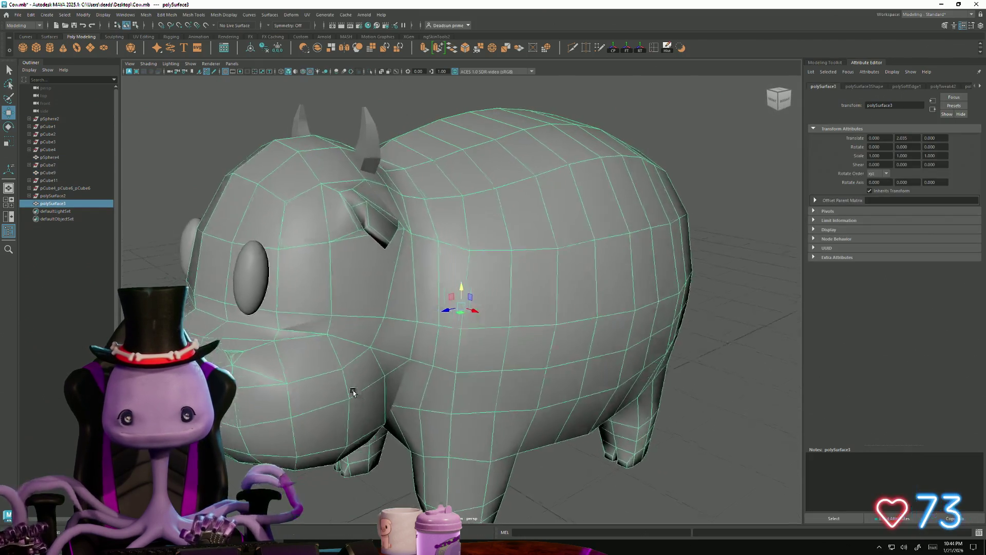
{"action": "scroll", "coordinate": [353, 392], "scroll_direction": "down", "scroll_amount": 3}
{"action": "scroll", "coordinate": [286, 363], "scroll_direction": "down", "scroll_amount": 5}
{"action": "mouse_move", "coordinate": [286, 364]}
{"action": "left_mouse_down", "text": "alt"}
{"action": "mouse_move", "coordinate": [302, 381]}
{"action": "mouse_move", "coordinate": [256, 359]}
{"action": "mouse_move", "coordinate": [329, 370]}
{"action": "mouse_move", "coordinate": [410, 358]}
{"action": "mouse_move", "coordinate": [379, 368]}
{"action": "mouse_move", "coordinate": [406, 396]}
{"action": "mouse_move", "coordinate": [370, 432]}
{"action": "mouse_move", "coordinate": [368, 449]}
{"action": "mouse_move", "coordinate": [425, 365]}
{"action": "mouse_move", "coordinate": [432, 372]}
{"action": "mouse_move", "coordinate": [420, 390]}
{"action": "mouse_move", "coordinate": [259, 363]}
{"action": "mouse_move", "coordinate": [403, 409]}
{"action": "left_mouse_up", "text": "alt"}
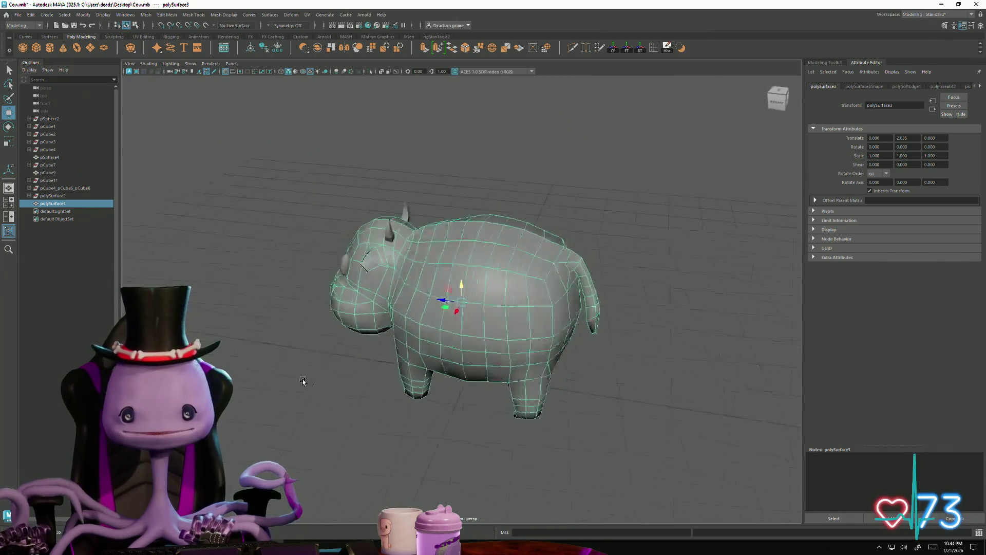
{"action": "scroll", "coordinate": [365, 379], "scroll_direction": "down", "scroll_amount": 3}
{"action": "left_click", "coordinate": [410, 358]}
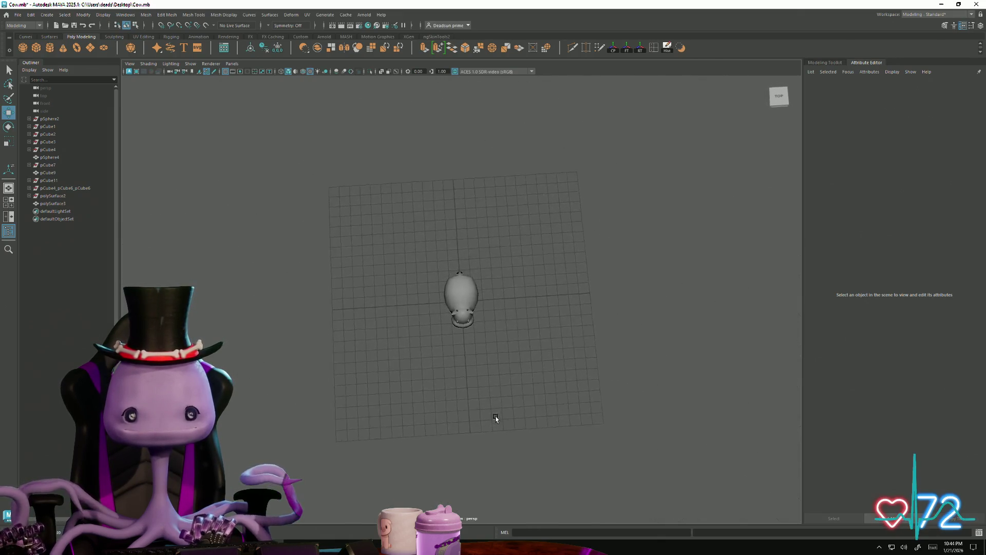
Step: Select the body and eyes for scaling, then undo the scaling change
{"action": "left_click_drag", "start_coordinate": [484, 383], "coordinate": [751, 414], "text": "alt"}
{"action": "left_click", "coordinate": [437, 293]}
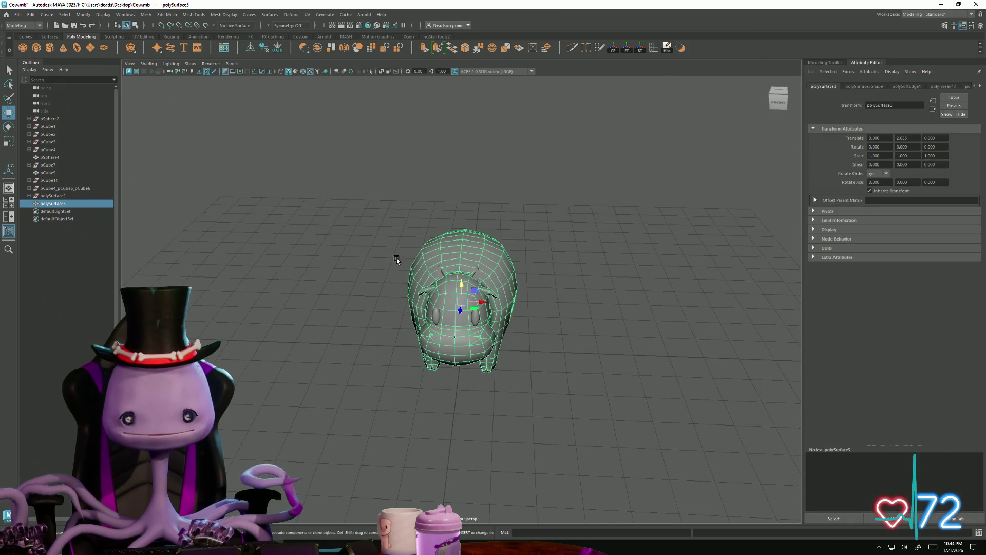
{"action": "key", "text": "r"}
{"action": "mouse_move", "coordinate": [398, 264]}
{"action": "left_mouse_down", "text": "ctrl+shift"}
{"action": "mouse_move", "coordinate": [523, 340]}
{"action": "mouse_move", "coordinate": [487, 321]}
{"action": "left_mouse_up", "text": "ctrl+shift"}
{"action": "left_click", "coordinate": [449, 434]}
{"action": "mouse_move", "coordinate": [449, 434]}
{"action": "left_mouse_down", "text": "alt"}
{"action": "mouse_move", "coordinate": [466, 418]}
{"action": "mouse_move", "coordinate": [528, 438]}
{"action": "mouse_move", "coordinate": [526, 497]}
{"action": "mouse_move", "coordinate": [535, 482]}
{"action": "mouse_move", "coordinate": [442, 453]}
{"action": "mouse_move", "coordinate": [446, 438]}
{"action": "mouse_move", "coordinate": [387, 412]}
{"action": "mouse_move", "coordinate": [496, 418]}
{"action": "mouse_move", "coordinate": [495, 408]}
{"action": "mouse_move", "coordinate": [493, 419]}
{"action": "mouse_move", "coordinate": [399, 447]}
{"action": "mouse_move", "coordinate": [339, 414]}
{"action": "mouse_move", "coordinate": [436, 398]}
{"action": "mouse_move", "coordinate": [421, 406]}
{"action": "left_mouse_up", "text": "alt"}
{"action": "key", "text": "ctrl+z"}
{"action": "key", "text": "ctrl+z"}
{"action": "key", "text": "ctrl+z"}
Step: Select the cow body, zoom in on the head, and activate Multi-Cut
{"action": "scroll", "coordinate": [421, 406], "scroll_direction": "up", "scroll_amount": 5}
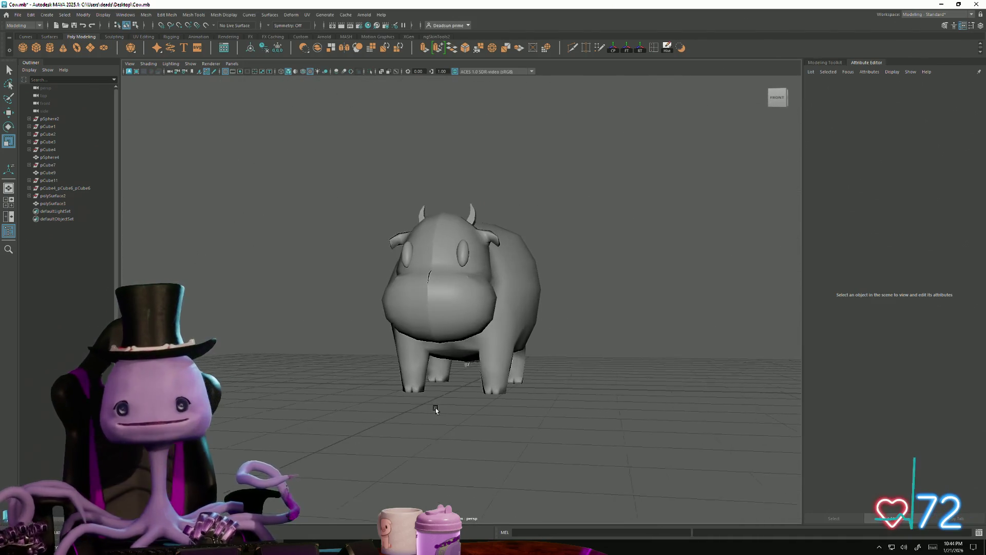
{"action": "mouse_move", "coordinate": [364, 271]}
{"action": "left_mouse_down", "text": "alt"}
{"action": "mouse_move", "coordinate": [406, 360]}
{"action": "mouse_move", "coordinate": [396, 392]}
{"action": "mouse_move", "coordinate": [425, 388]}
{"action": "mouse_move", "coordinate": [392, 410]}
{"action": "left_mouse_up", "text": "alt"}
{"action": "scroll", "coordinate": [406, 359], "scroll_direction": "up", "scroll_amount": 4}
{"action": "left_click", "coordinate": [415, 371]}
{"action": "scroll", "coordinate": [451, 436], "scroll_direction": "up", "scroll_amount": 4}
{"action": "scroll", "coordinate": [451, 436], "scroll_direction": "up", "scroll_amount": 2}
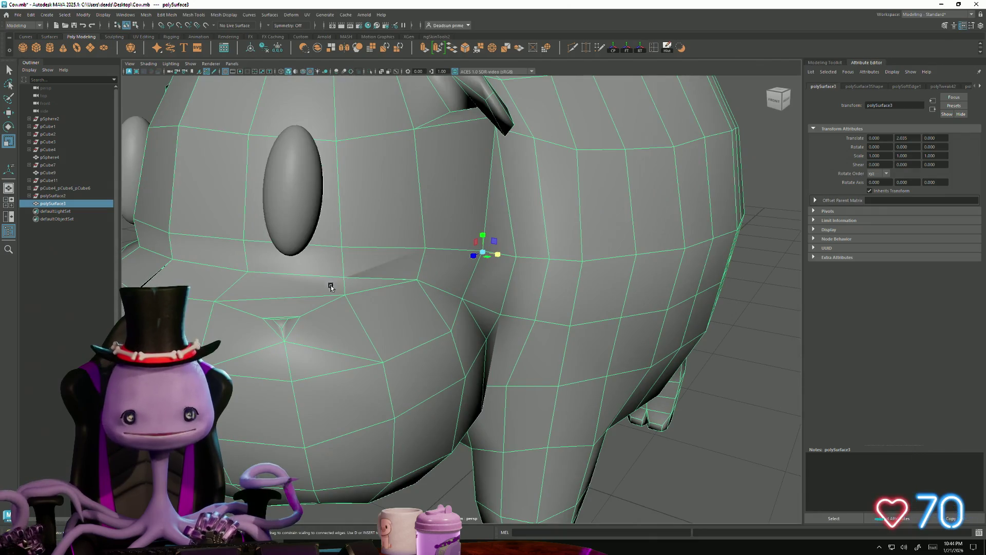
{"action": "scroll", "coordinate": [324, 396], "scroll_direction": "down", "scroll_amount": 5}
{"action": "mouse_move", "coordinate": [324, 397]}
{"action": "left_mouse_down", "text": "alt"}
{"action": "mouse_move", "coordinate": [356, 389]}
{"action": "mouse_move", "coordinate": [322, 396]}
{"action": "left_mouse_up", "text": "alt"}
{"action": "scroll", "coordinate": [328, 401], "scroll_direction": "up", "scroll_amount": 3}
{"action": "scroll", "coordinate": [328, 400], "scroll_direction": "down", "scroll_amount": 3}
{"action": "scroll", "coordinate": [359, 391], "scroll_direction": "up", "scroll_amount": 3}
{"action": "scroll", "coordinate": [322, 396], "scroll_direction": "up", "scroll_amount": 3}
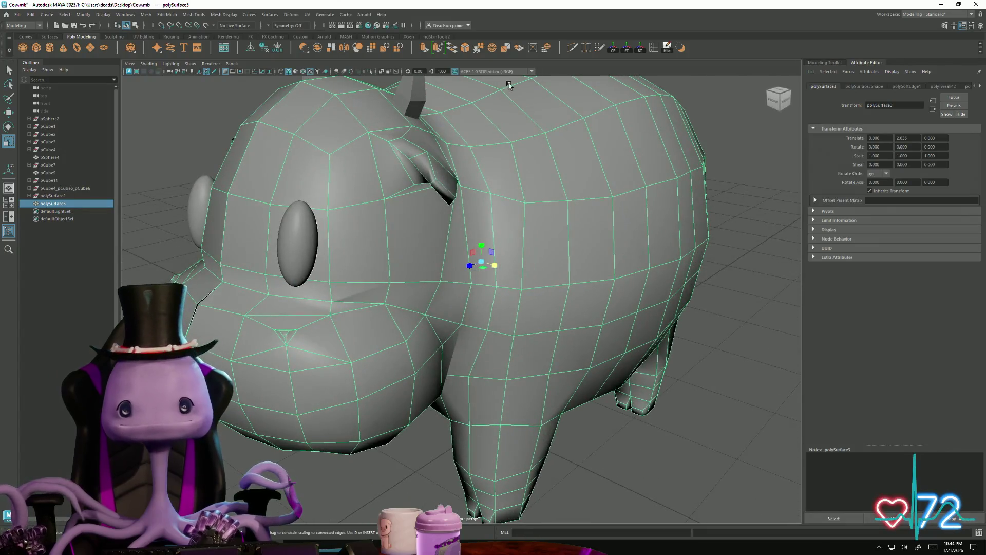
{"action": "left_click", "coordinate": [573, 47]}
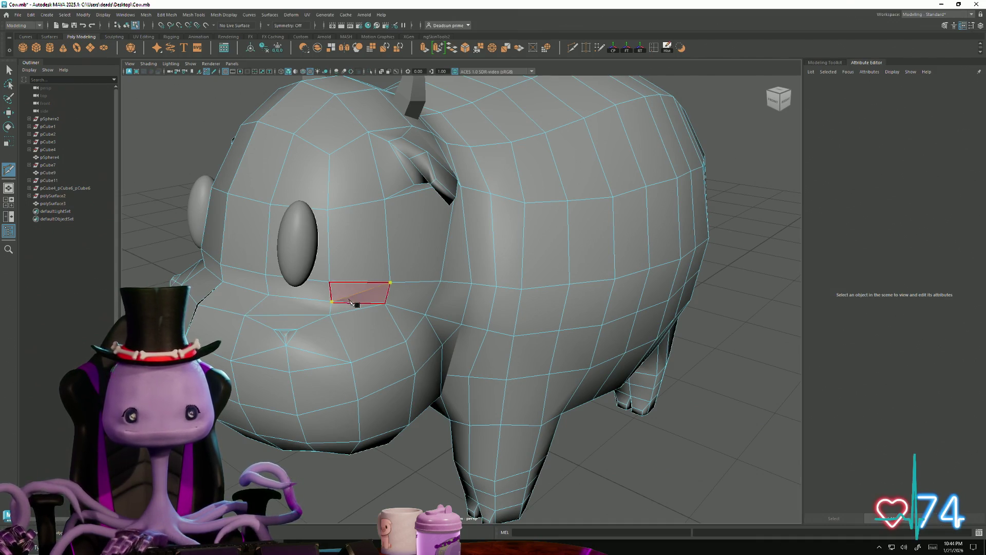
Step: Merge the stray vertices along the cow's mouth crease in vertex mode
{"action": "left_click_drag", "start_coordinate": [263, 350], "coordinate": [502, 257], "text": "alt"}
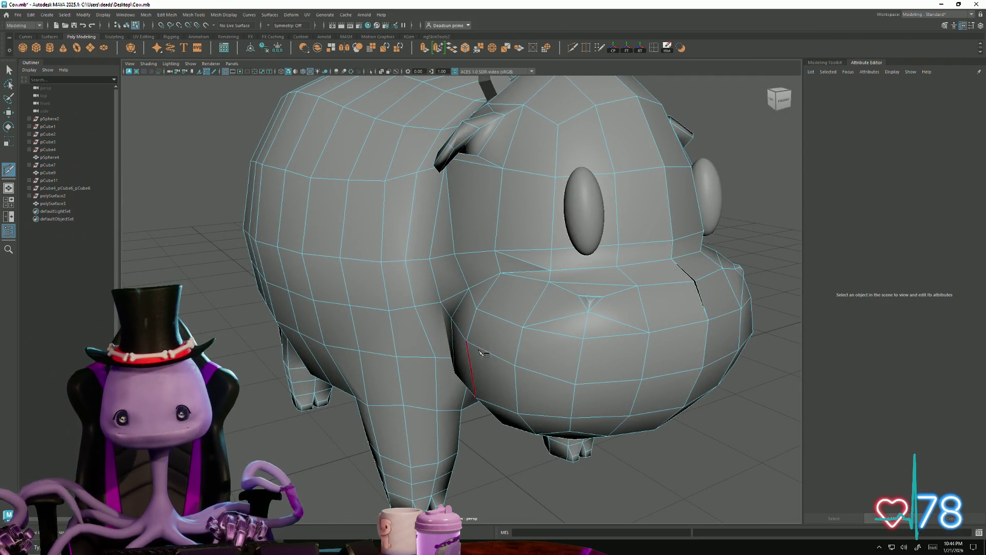
{"action": "left_click_drag", "start_coordinate": [480, 352], "coordinate": [452, 380], "text": "alt"}
{"action": "scroll", "coordinate": [452, 380], "scroll_direction": "up", "scroll_amount": 10}
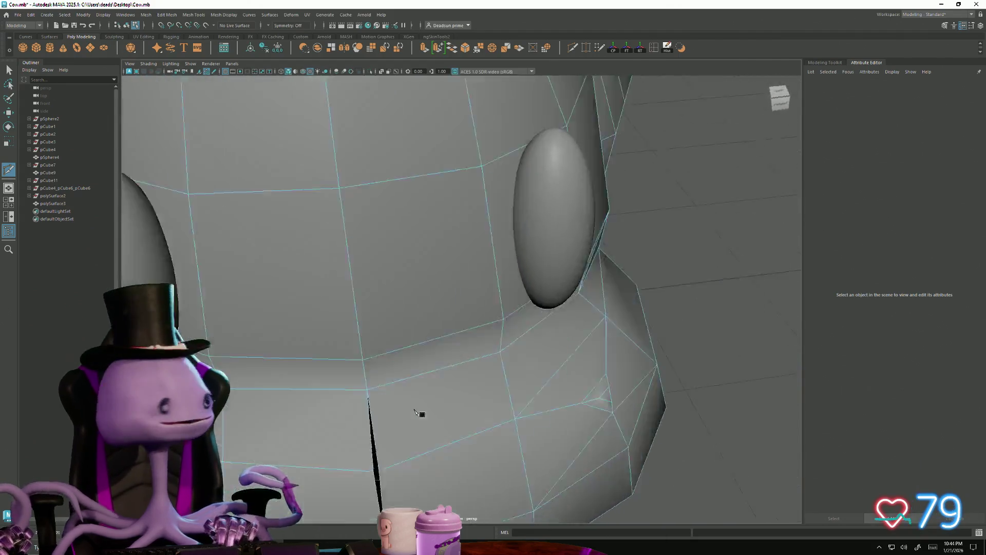
{"action": "scroll", "coordinate": [415, 412], "scroll_direction": "down", "scroll_amount": 10}
{"action": "scroll", "coordinate": [504, 426], "scroll_direction": "up", "scroll_amount": 10}
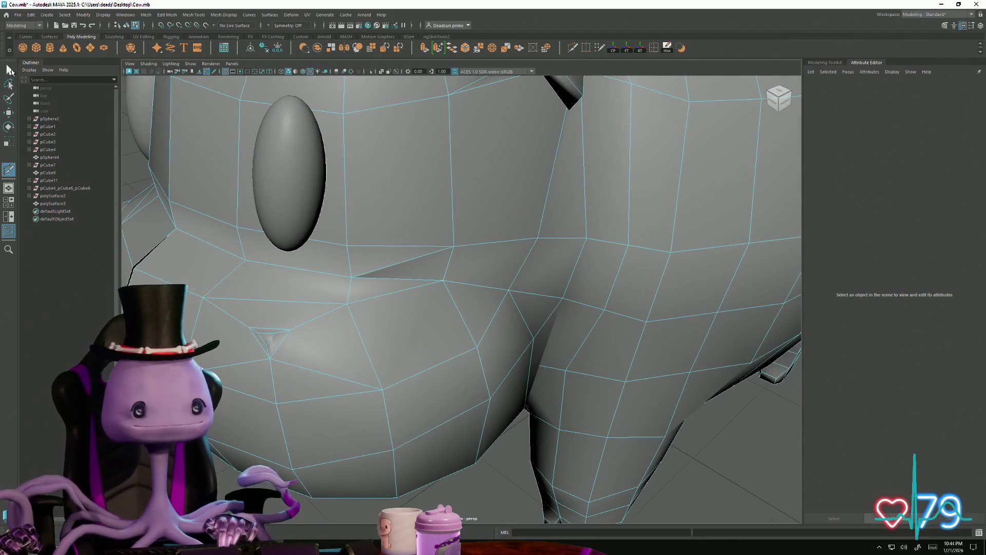
{"action": "right_click_drag", "start_coordinate": [427, 295], "coordinate": [383, 294]}
{"action": "left_click", "coordinate": [351, 282]}
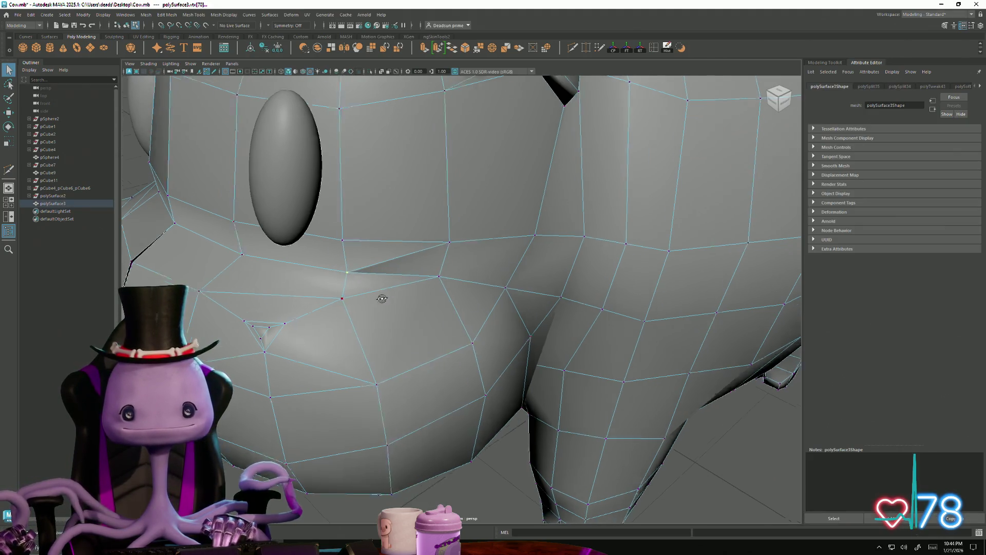
{"action": "left_click_drag", "start_coordinate": [380, 293], "coordinate": [344, 230], "text": "alt"}
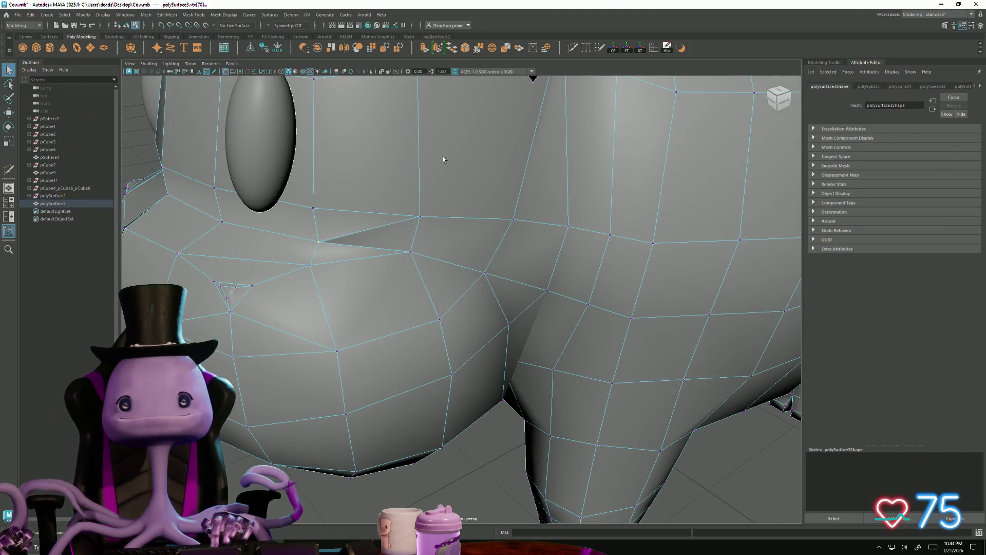
{"action": "right_click_drag", "start_coordinate": [443, 159], "coordinate": [409, 248], "text": "shift"}
{"action": "left_click", "coordinate": [410, 256]}
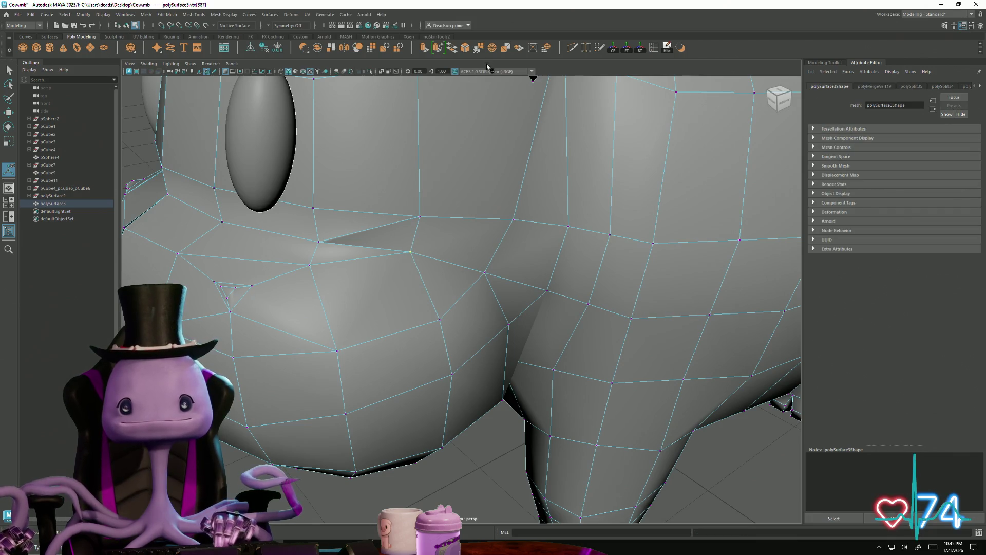
{"action": "scroll", "coordinate": [366, 320], "scroll_direction": "down", "scroll_amount": 3}
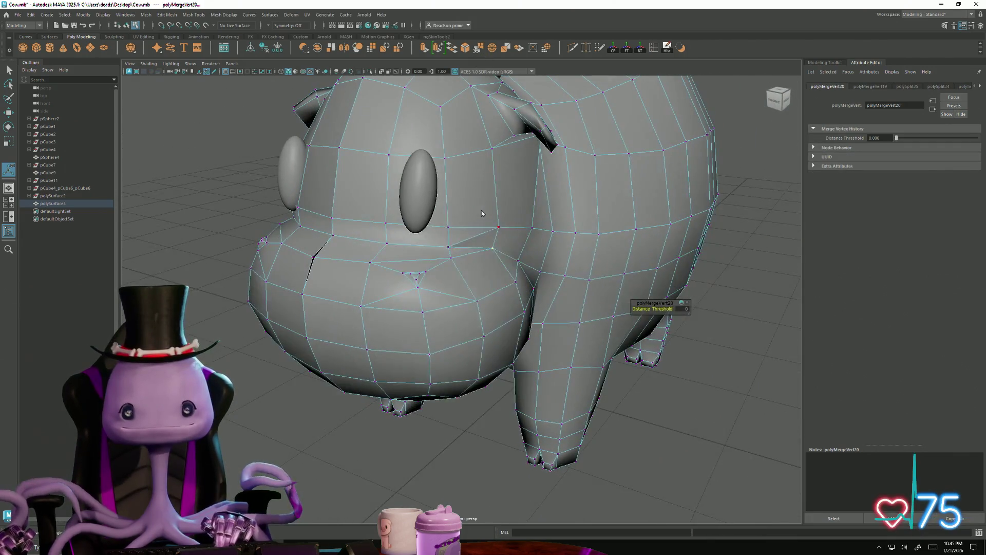
Step: Return to object mode and apply Soften Edge to the whole cow mesh
{"action": "key", "text": "F8"}
{"action": "left_click", "coordinate": [309, 403]}
{"action": "mouse_move", "coordinate": [309, 403]}
{"action": "left_mouse_down", "text": "alt"}
{"action": "mouse_move", "coordinate": [406, 399]}
{"action": "mouse_move", "coordinate": [348, 399]}
{"action": "mouse_move", "coordinate": [358, 390]}
{"action": "left_mouse_up", "text": "alt"}
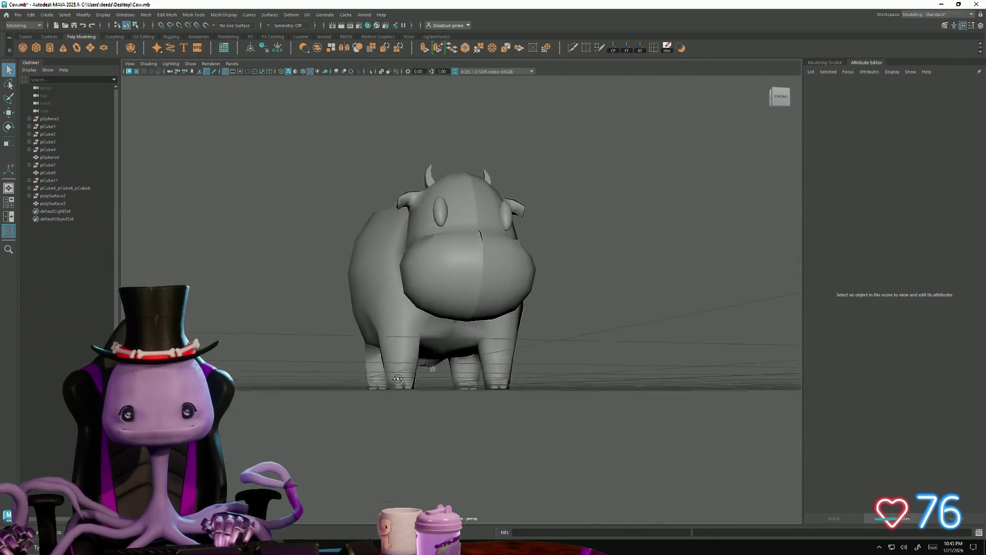
{"action": "scroll", "coordinate": [358, 390], "scroll_direction": "up", "scroll_amount": 5}
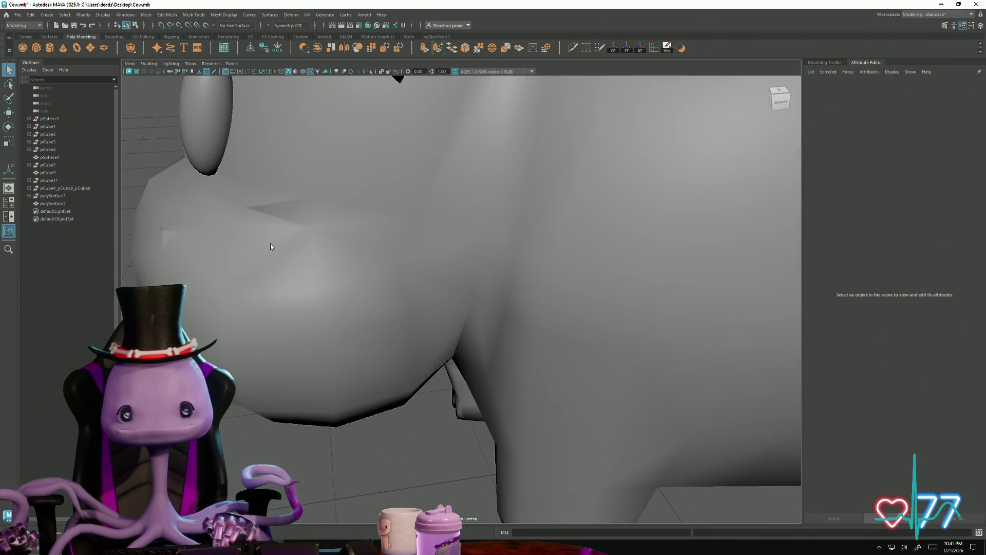
{"action": "left_click", "coordinate": [295, 238]}
{"action": "right_click_drag", "start_coordinate": [396, 163], "coordinate": [399, 149]}
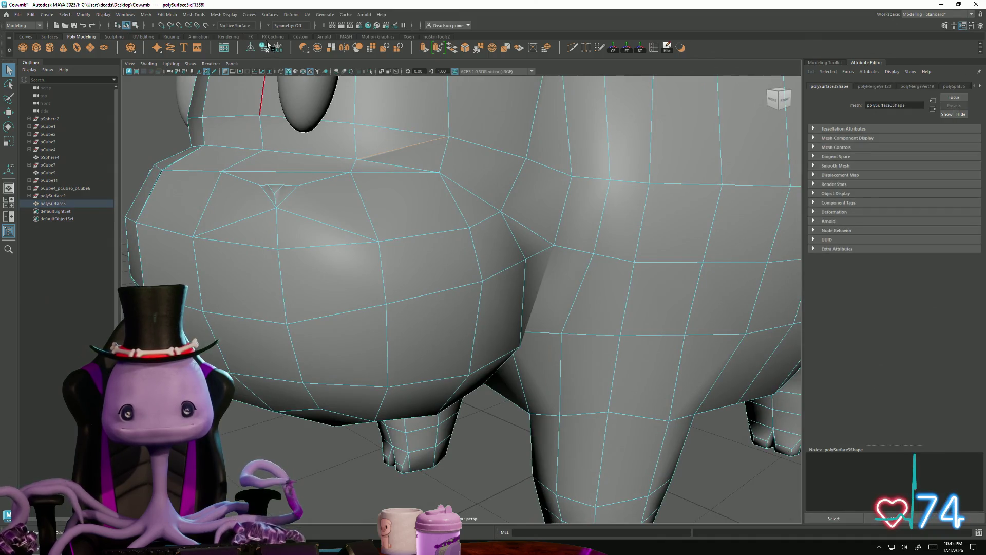
{"action": "left_click", "coordinate": [200, 14]}
{"action": "mouse_move", "coordinate": [223, 11]}
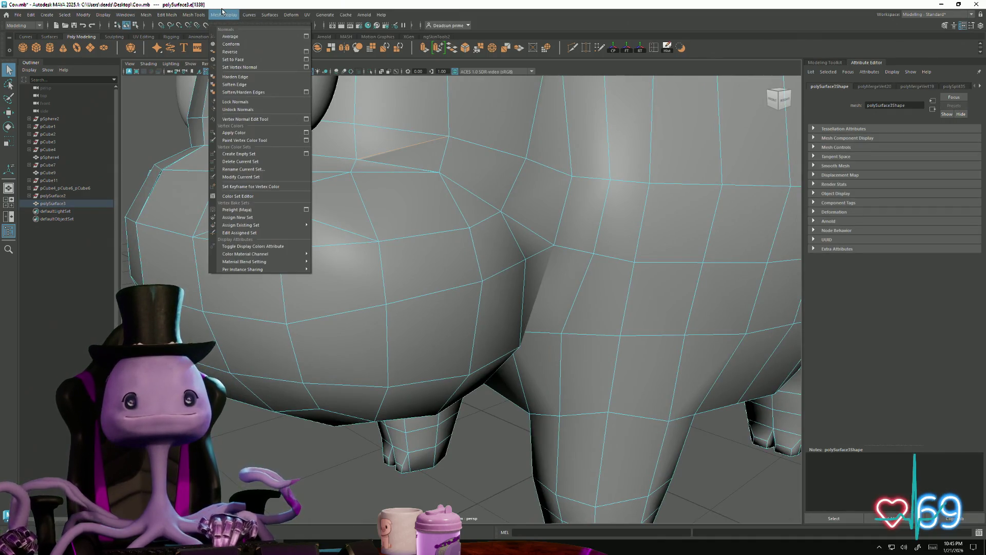
{"action": "left_click", "coordinate": [240, 85]}
{"action": "scroll", "coordinate": [417, 234], "scroll_direction": "down", "scroll_amount": 5}
{"action": "left_click_drag", "start_coordinate": [418, 234], "coordinate": [265, 349], "text": "alt"}
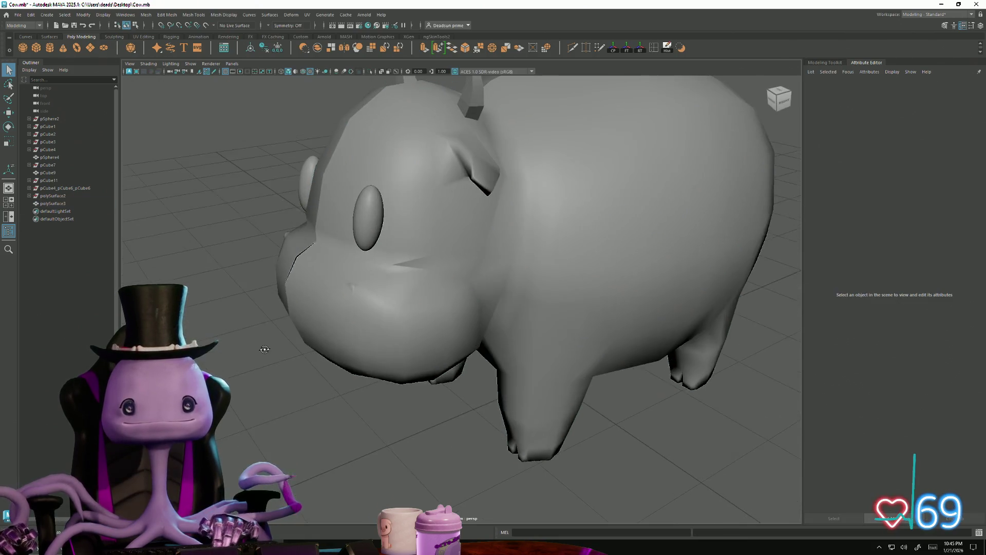
{"action": "scroll", "coordinate": [524, 367], "scroll_direction": "up", "scroll_amount": 8}
{"action": "left_click", "coordinate": [271, 228]}
Step: Select a vertex beside the mouth crease and merge it into its neighbours
{"action": "scroll", "coordinate": [390, 234], "scroll_direction": "up", "scroll_amount": 3}
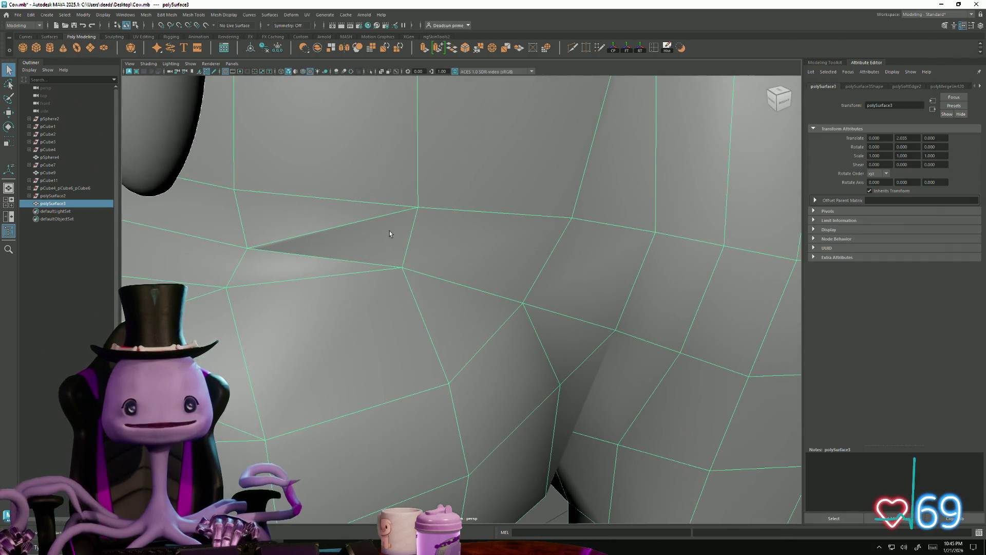
{"action": "left_click", "coordinate": [417, 208]}
{"action": "scroll", "coordinate": [411, 205], "scroll_direction": "down", "scroll_amount": 3}
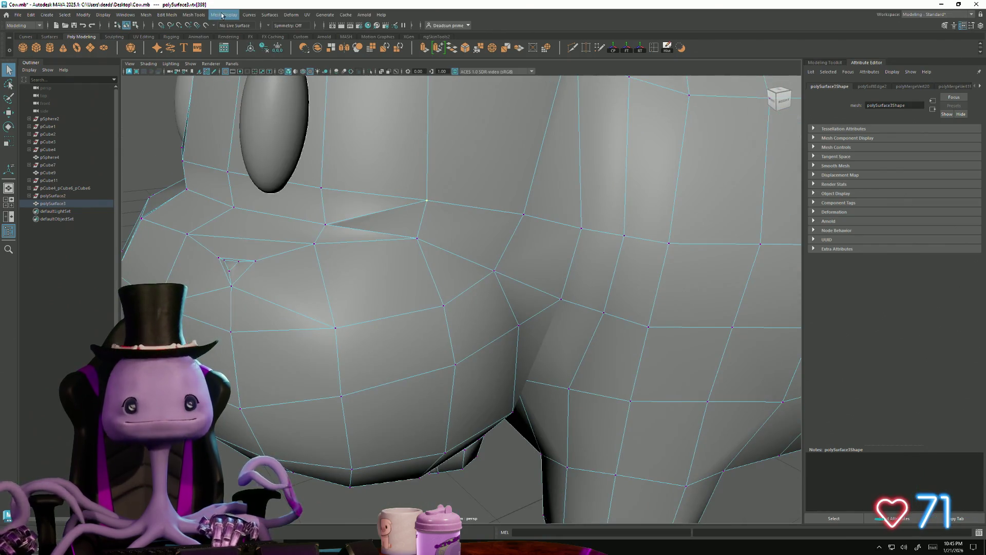
{"action": "left_click", "coordinate": [222, 15]}
{"action": "mouse_move", "coordinate": [242, 15]}
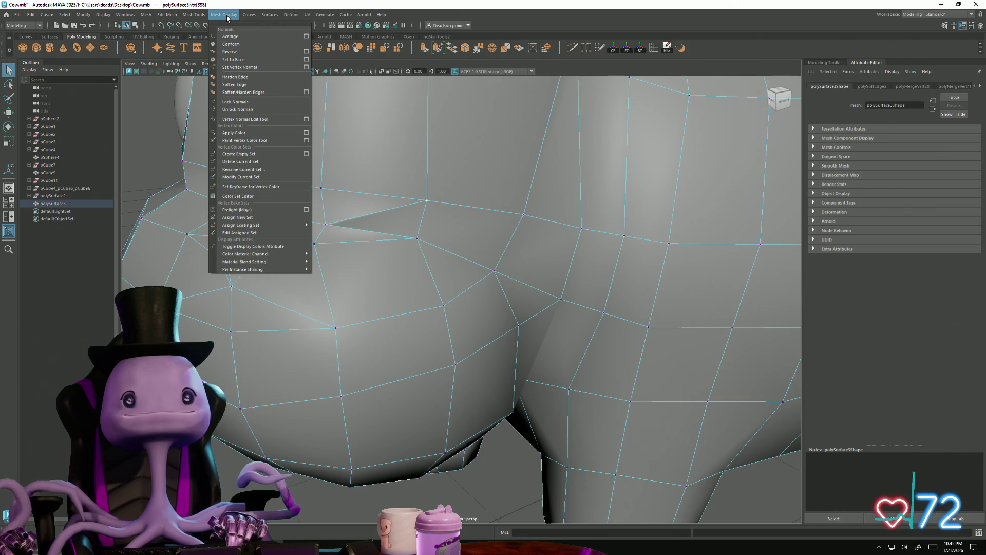
{"action": "left_click", "coordinate": [497, 10]}
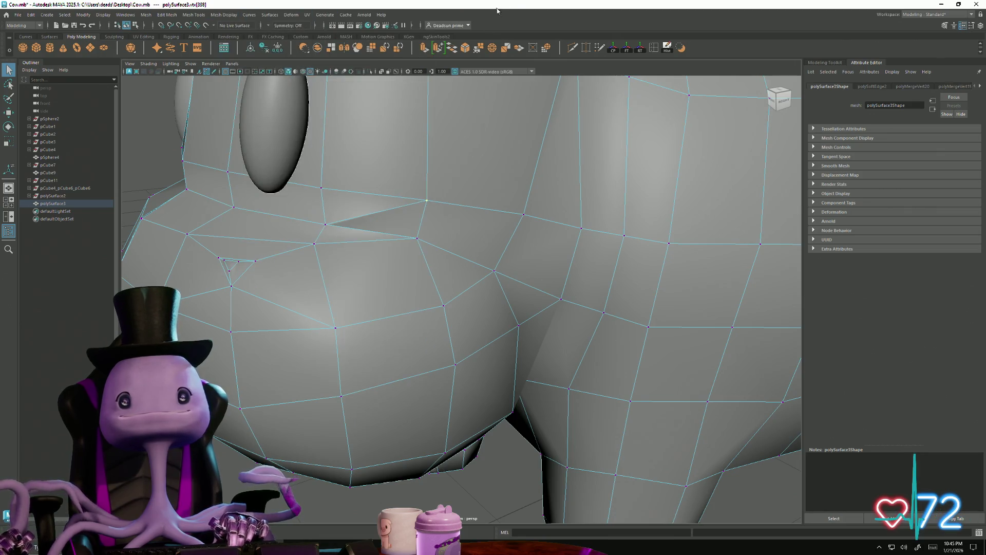
{"action": "left_click", "coordinate": [478, 48]}
Step: Try merging the stray cheek vertex, then undo the unwanted merge with Ctrl+Z
{"action": "left_click", "coordinate": [327, 226]}
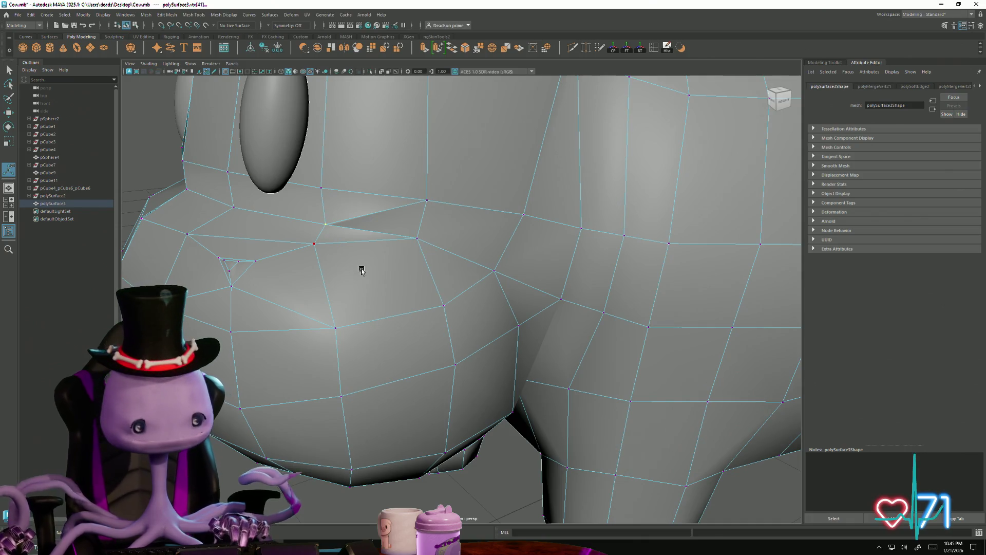
{"action": "right_click_drag", "start_coordinate": [362, 270], "coordinate": [332, 276], "text": "shift"}
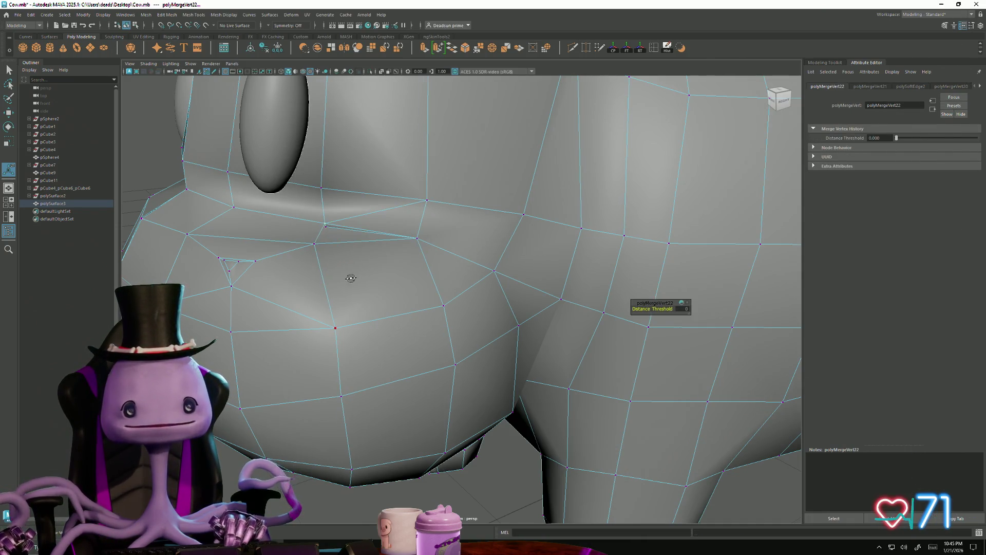
{"action": "key", "text": "ctrl+z"}
{"action": "key", "text": "ctrl+z"}
{"action": "key", "text": "ctrl+z"}
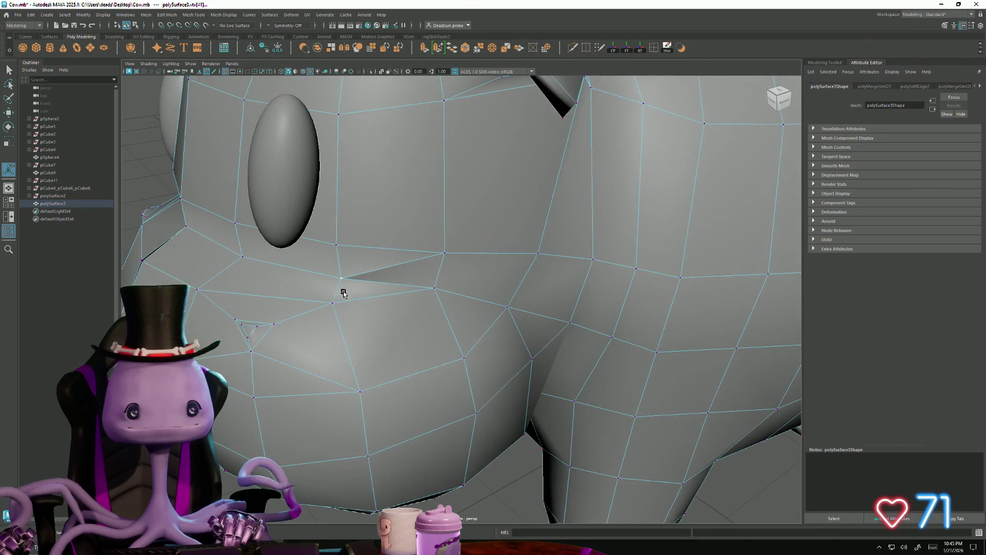
{"action": "scroll", "coordinate": [350, 302], "scroll_direction": "up", "scroll_amount": 3}
{"action": "scroll", "coordinate": [388, 309], "scroll_direction": "down", "scroll_amount": 10}
Step: From inside the head, marquee-select the loose vertex and weld it with Edit Mesh > Merge
{"action": "left_click_drag", "start_coordinate": [388, 309], "coordinate": [343, 262], "text": "alt"}
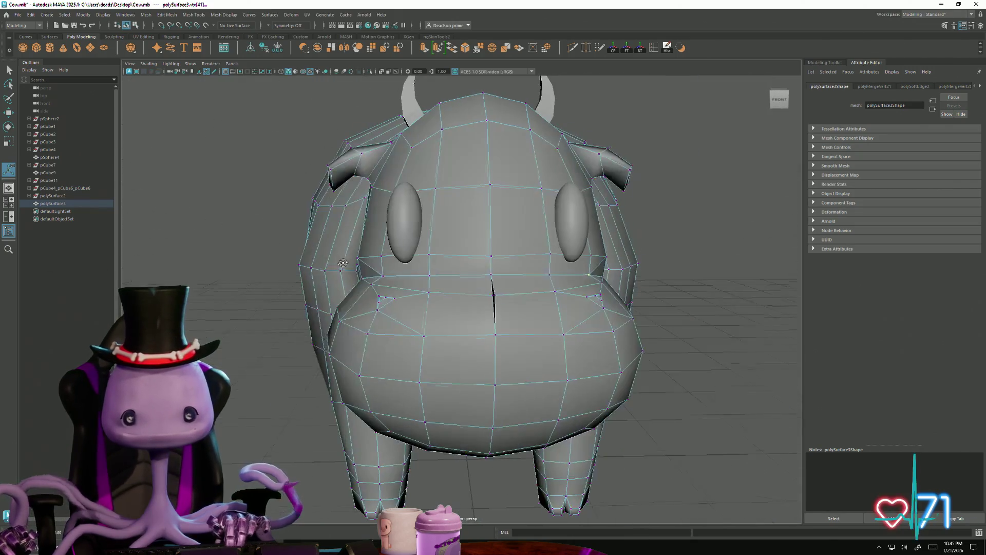
{"action": "mouse_move", "coordinate": [492, 380]}
{"action": "left_mouse_down", "text": "alt"}
{"action": "mouse_move", "coordinate": [374, 392]}
{"action": "mouse_move", "coordinate": [452, 381]}
{"action": "mouse_move", "coordinate": [606, 424]}
{"action": "mouse_move", "coordinate": [435, 371]}
{"action": "mouse_move", "coordinate": [447, 332]}
{"action": "mouse_move", "coordinate": [464, 323]}
{"action": "left_mouse_up", "text": "alt"}
{"action": "scroll", "coordinate": [376, 389], "scroll_direction": "up", "scroll_amount": 5}
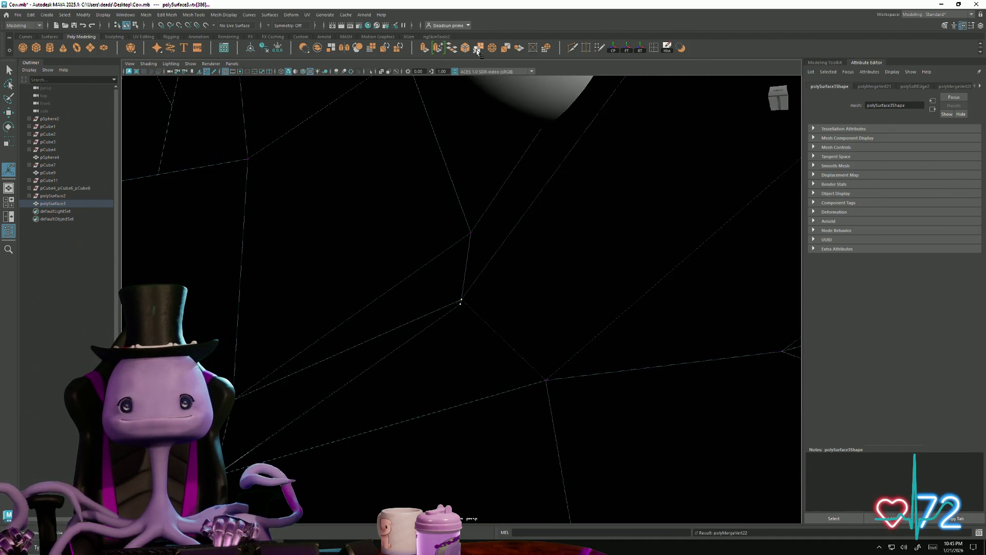
{"action": "mouse_move", "coordinate": [480, 216]}
{"action": "left_mouse_down", "text": "alt"}
{"action": "mouse_move", "coordinate": [467, 319]}
{"action": "mouse_move", "coordinate": [340, 317]}
{"action": "mouse_move", "coordinate": [387, 352]}
{"action": "mouse_move", "coordinate": [511, 324]}
{"action": "left_mouse_up", "text": "alt"}
{"action": "mouse_move", "coordinate": [511, 324]}
{"action": "right_mouse_down", "text": "alt"}
{"action": "mouse_move", "coordinate": [355, 346]}
{"action": "mouse_move", "coordinate": [445, 326]}
{"action": "mouse_move", "coordinate": [627, 412]}
{"action": "mouse_move", "coordinate": [364, 313]}
{"action": "right_mouse_up", "text": "alt"}
{"action": "left_click_drag", "start_coordinate": [394, 308], "coordinate": [413, 337]}
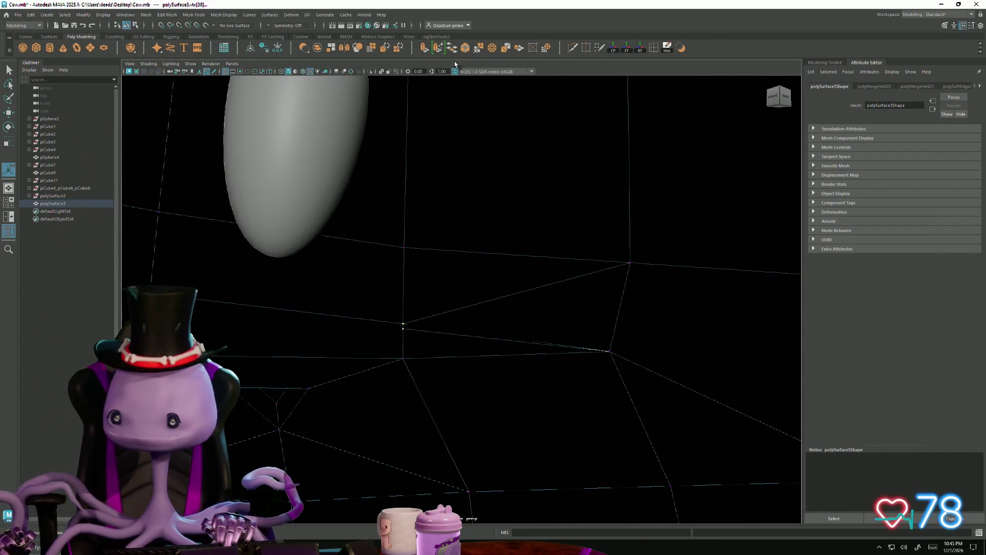
{"action": "left_click", "coordinate": [478, 49]}
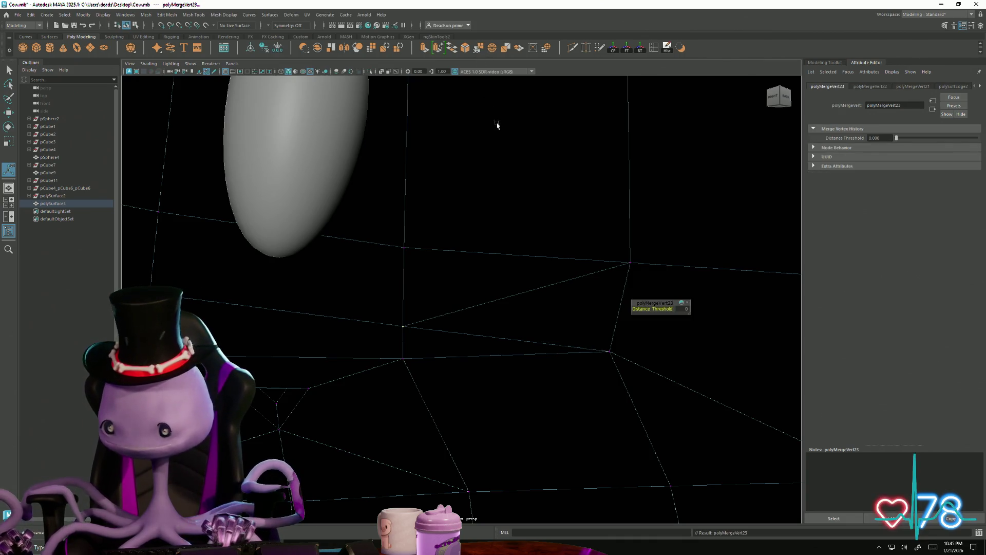
Step: Back the camera out of the head and return the cow to Object Mode
{"action": "right_click_drag", "start_coordinate": [537, 369], "coordinate": [206, 308], "text": "alt"}
{"action": "right_click_drag", "start_coordinate": [543, 305], "coordinate": [565, 293]}
{"action": "right_click_drag", "start_coordinate": [315, 339], "coordinate": [360, 308], "text": "alt"}
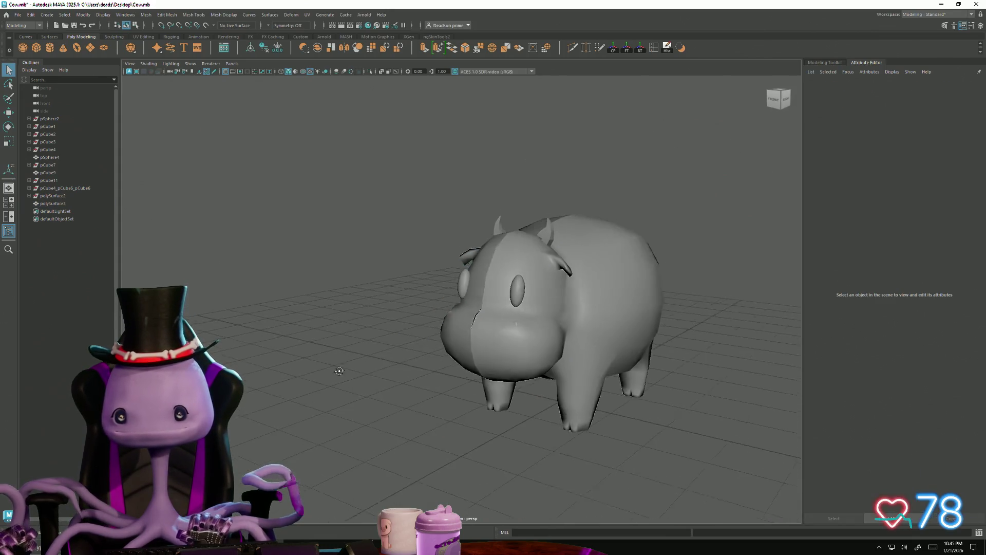
{"action": "left_click_drag", "start_coordinate": [359, 308], "coordinate": [334, 313], "text": "alt"}
{"action": "middle_click_drag", "start_coordinate": [334, 314], "coordinate": [317, 312], "text": "alt"}
{"action": "mouse_move", "coordinate": [317, 313]}
{"action": "left_mouse_down", "text": "alt"}
{"action": "mouse_move", "coordinate": [293, 363]}
{"action": "mouse_move", "coordinate": [335, 292]}
{"action": "mouse_move", "coordinate": [317, 325]}
{"action": "mouse_move", "coordinate": [242, 331]}
{"action": "mouse_move", "coordinate": [182, 307]}
{"action": "mouse_move", "coordinate": [255, 337]}
{"action": "mouse_move", "coordinate": [322, 329]}
{"action": "mouse_move", "coordinate": [427, 397]}
{"action": "mouse_move", "coordinate": [345, 365]}
{"action": "left_mouse_up", "text": "alt"}
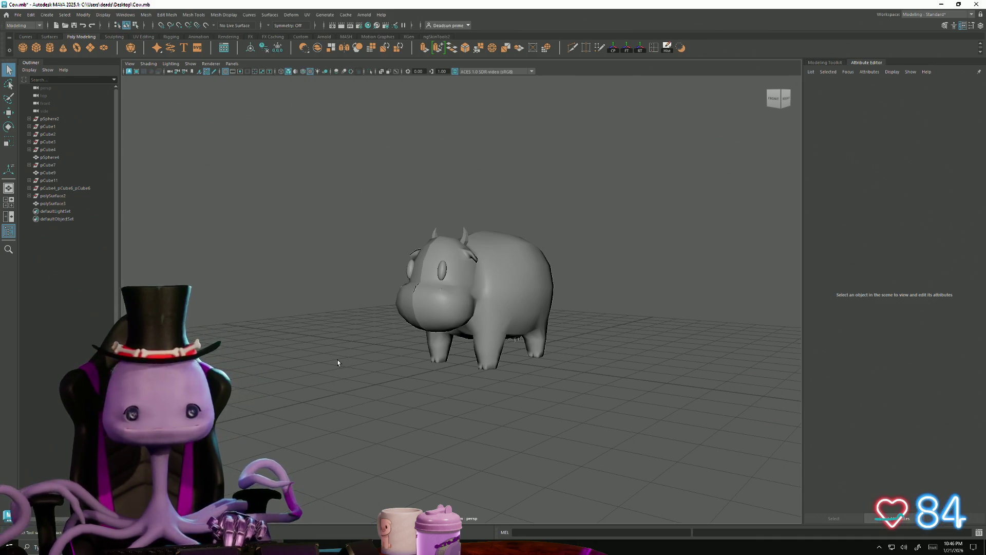
{"action": "mouse_move", "coordinate": [426, 354]}
{"action": "left_mouse_down", "text": "alt"}
{"action": "mouse_move", "coordinate": [437, 406]}
{"action": "mouse_move", "coordinate": [462, 401]}
{"action": "mouse_move", "coordinate": [478, 360]}
{"action": "mouse_move", "coordinate": [535, 346]}
{"action": "mouse_move", "coordinate": [552, 353]}
{"action": "mouse_move", "coordinate": [515, 324]}
{"action": "mouse_move", "coordinate": [508, 288]}
{"action": "mouse_move", "coordinate": [447, 296]}
{"action": "mouse_move", "coordinate": [405, 397]}
{"action": "mouse_move", "coordinate": [443, 399]}
{"action": "mouse_move", "coordinate": [469, 363]}
{"action": "mouse_move", "coordinate": [465, 351]}
{"action": "mouse_move", "coordinate": [421, 354]}
{"action": "left_mouse_up", "text": "alt"}
{"action": "scroll", "coordinate": [712, 421], "scroll_direction": "up", "scroll_amount": 5}
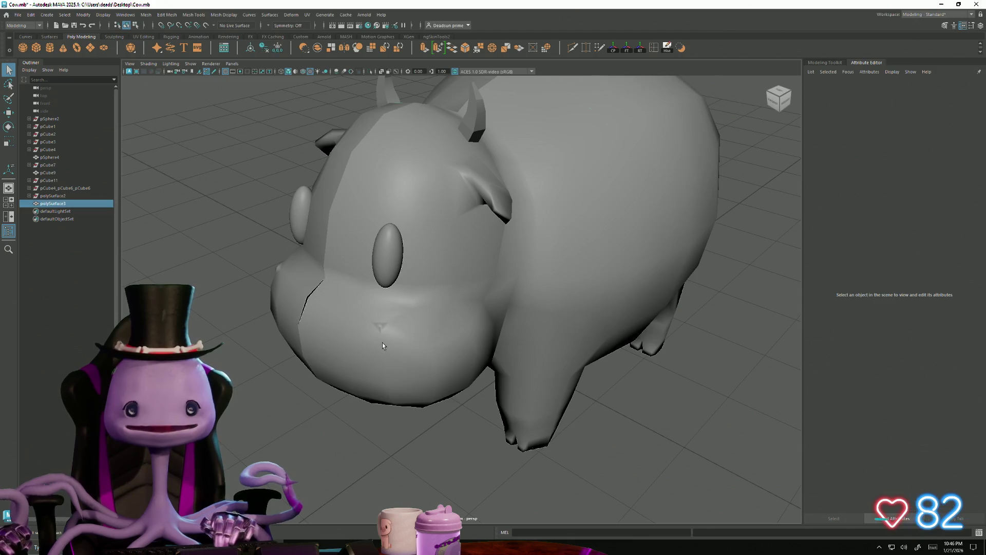
Step: Frame the cow, select the vertex at the snout crack, and fix it with the Scale tool
{"action": "left_click", "coordinate": [382, 345]}
{"action": "key", "text": "f"}
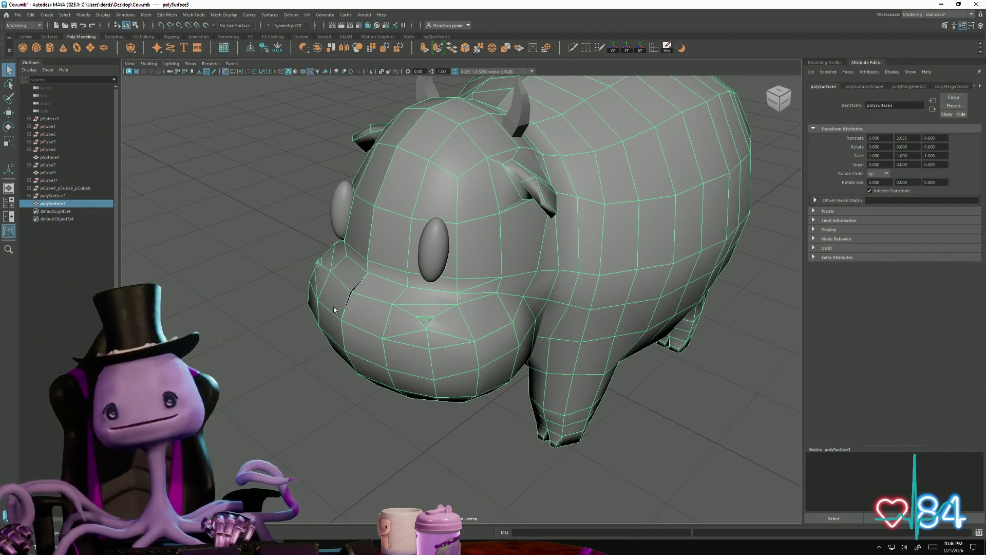
{"action": "mouse_move", "coordinate": [334, 310]}
{"action": "left_mouse_down", "text": "alt"}
{"action": "mouse_move", "coordinate": [494, 392]}
{"action": "mouse_move", "coordinate": [341, 319]}
{"action": "left_mouse_up", "text": "alt"}
{"action": "mouse_move", "coordinate": [341, 319]}
{"action": "right_mouse_down"}
{"action": "mouse_move", "coordinate": [313, 333]}
{"action": "mouse_move", "coordinate": [297, 321]}
{"action": "right_mouse_up"}
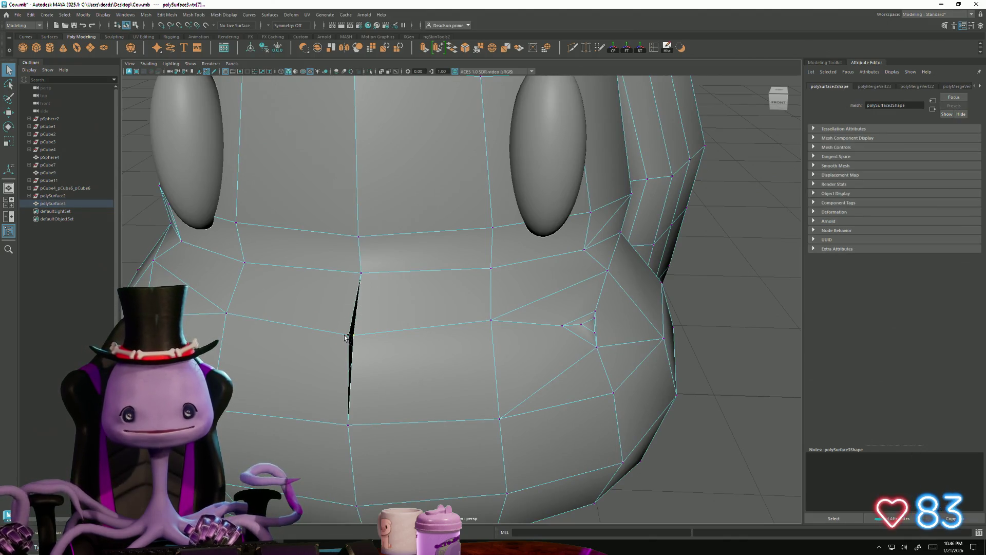
{"action": "key", "text": "r"}
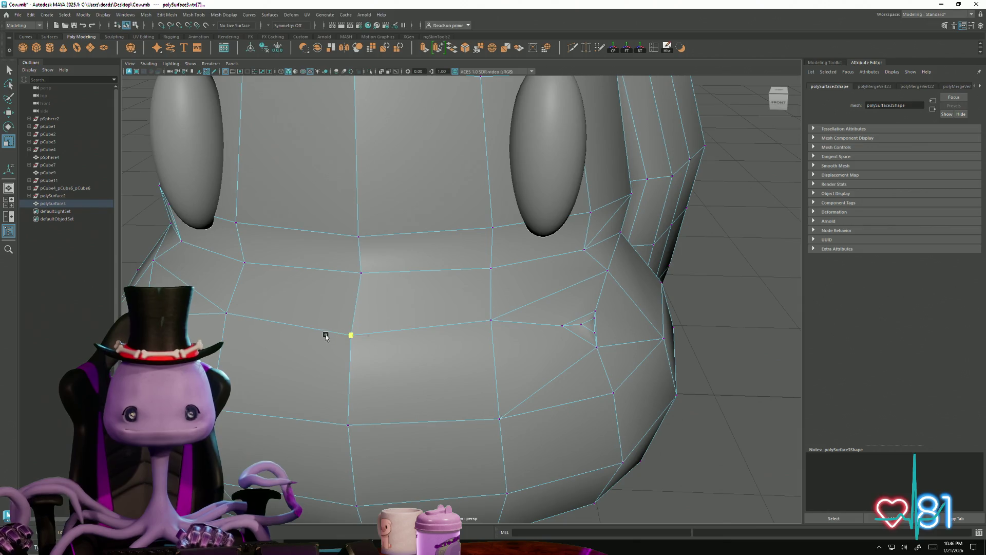
{"action": "scroll", "coordinate": [391, 360], "scroll_direction": "down", "scroll_amount": 6}
{"action": "right_click_drag", "start_coordinate": [405, 319], "coordinate": [397, 299]}
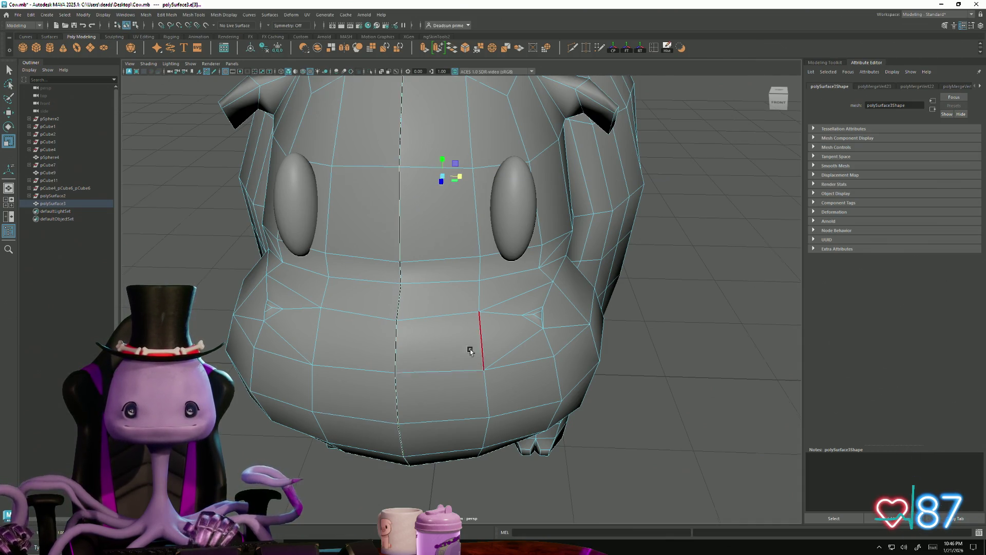
Step: Reselect the cow and inspect the repaired snout from perspective, back and low angles
{"action": "scroll", "coordinate": [471, 351], "scroll_direction": "up", "scroll_amount": 1}
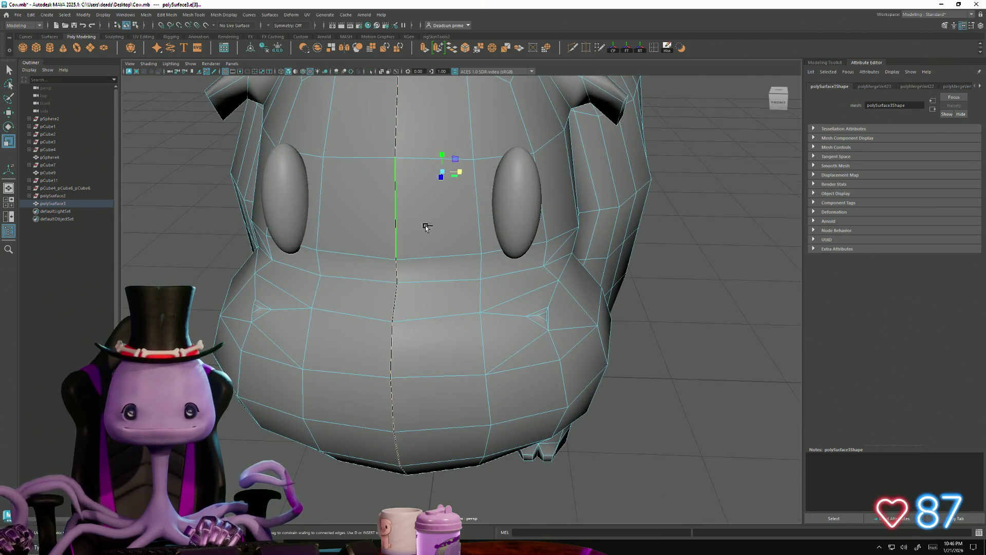
{"action": "scroll", "coordinate": [290, 165], "scroll_direction": "down", "scroll_amount": 5}
{"action": "left_click_drag", "start_coordinate": [324, 295], "coordinate": [494, 246], "text": "alt"}
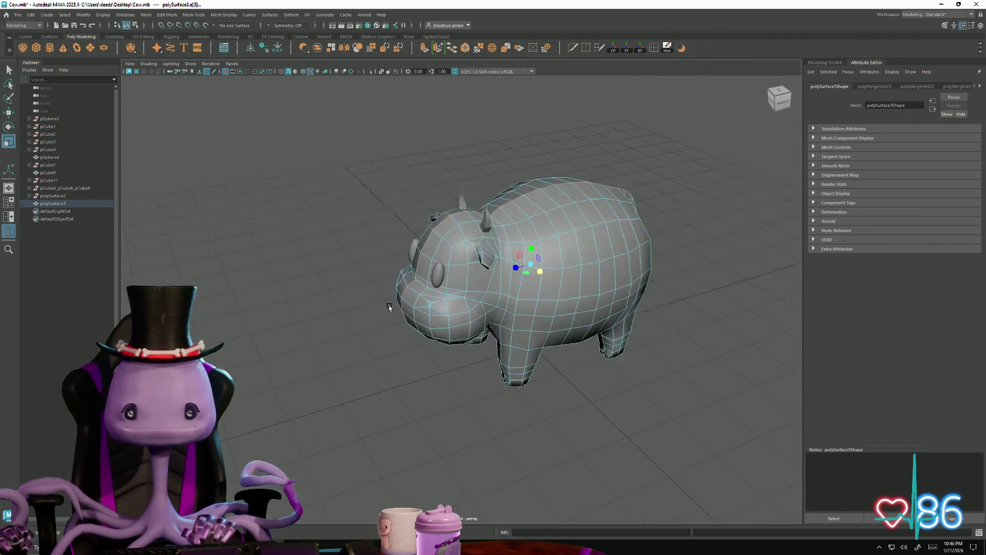
{"action": "right_click_drag", "start_coordinate": [516, 242], "coordinate": [450, 205]}
{"action": "left_click", "coordinate": [482, 255]}
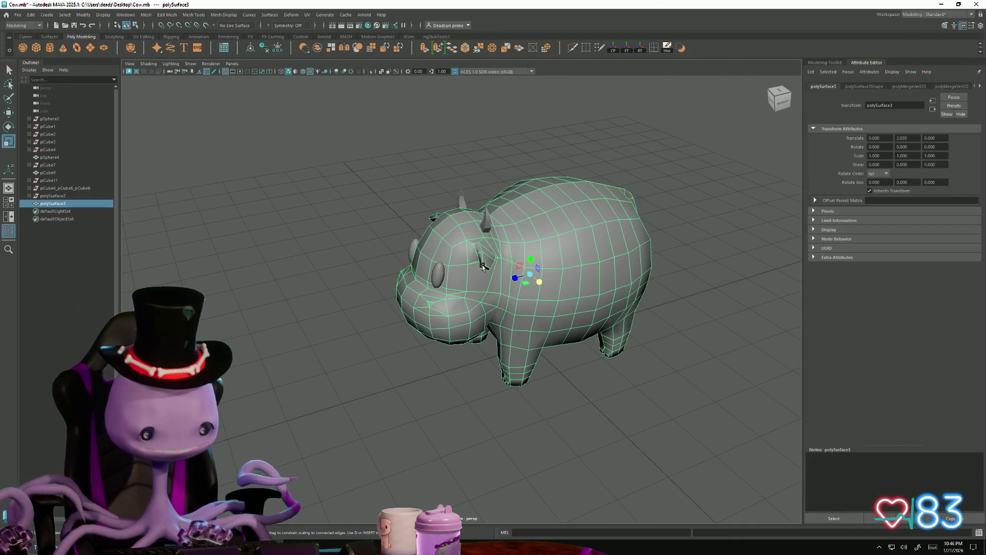
{"action": "mouse_move", "coordinate": [448, 282]}
{"action": "left_mouse_down", "text": "alt"}
{"action": "mouse_move", "coordinate": [374, 282]}
{"action": "mouse_move", "coordinate": [341, 357]}
{"action": "mouse_move", "coordinate": [242, 366]}
{"action": "mouse_move", "coordinate": [299, 409]}
{"action": "mouse_move", "coordinate": [372, 379]}
{"action": "mouse_move", "coordinate": [458, 362]}
{"action": "mouse_move", "coordinate": [489, 368]}
{"action": "mouse_move", "coordinate": [378, 379]}
{"action": "mouse_move", "coordinate": [379, 425]}
{"action": "mouse_move", "coordinate": [329, 374]}
{"action": "mouse_move", "coordinate": [294, 363]}
{"action": "left_mouse_up", "text": "alt"}
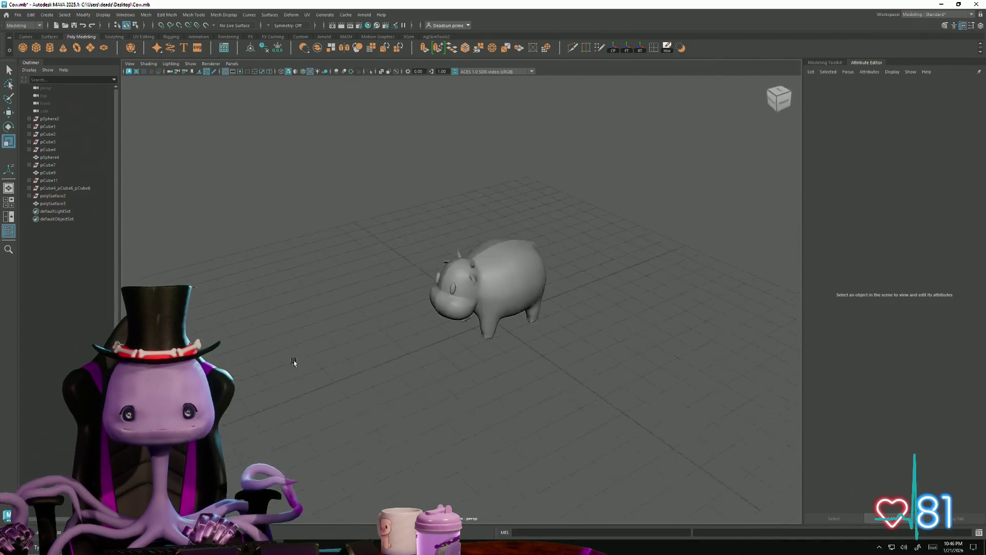
{"action": "right_click_drag", "start_coordinate": [364, 405], "coordinate": [535, 451], "text": "alt"}
{"action": "left_click_drag", "start_coordinate": [535, 452], "coordinate": [515, 429], "text": "alt"}
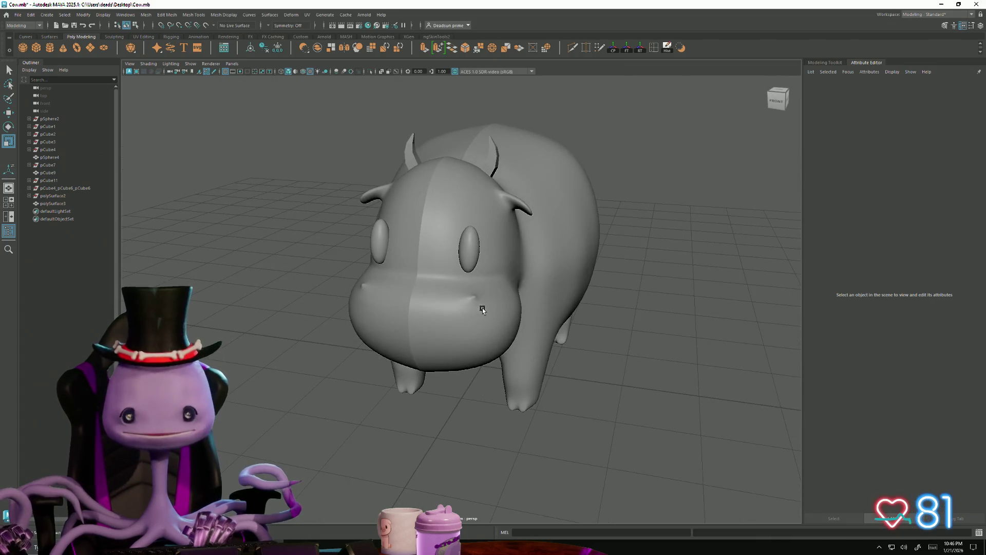
Step: Turn off smooth preview with 1 so the cow shows its low-poly mesh
{"action": "left_click", "coordinate": [471, 321]}
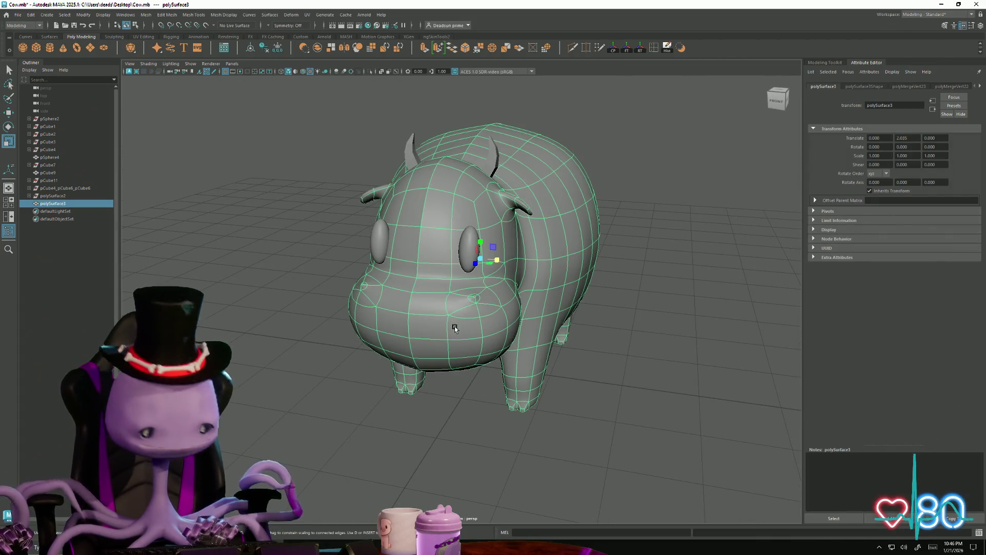
{"action": "key", "text": "1"}
{"action": "left_click", "coordinate": [345, 391]}
{"action": "scroll", "coordinate": [359, 346], "scroll_direction": "down", "scroll_amount": 3}
{"action": "mouse_move", "coordinate": [359, 346]}
{"action": "left_mouse_down", "text": "alt"}
{"action": "mouse_move", "coordinate": [383, 330]}
{"action": "mouse_move", "coordinate": [441, 367]}
{"action": "mouse_move", "coordinate": [503, 346]}
{"action": "mouse_move", "coordinate": [485, 329]}
{"action": "mouse_move", "coordinate": [447, 367]}
{"action": "mouse_move", "coordinate": [409, 354]}
{"action": "mouse_move", "coordinate": [293, 374]}
{"action": "mouse_move", "coordinate": [319, 396]}
{"action": "mouse_move", "coordinate": [379, 379]}
{"action": "mouse_move", "coordinate": [359, 392]}
{"action": "mouse_move", "coordinate": [359, 341]}
{"action": "mouse_move", "coordinate": [396, 308]}
{"action": "left_mouse_up", "text": "alt"}
{"action": "scroll", "coordinate": [566, 414], "scroll_direction": "up", "scroll_amount": 5}
{"action": "scroll", "coordinate": [536, 368], "scroll_direction": "up", "scroll_amount": 5}
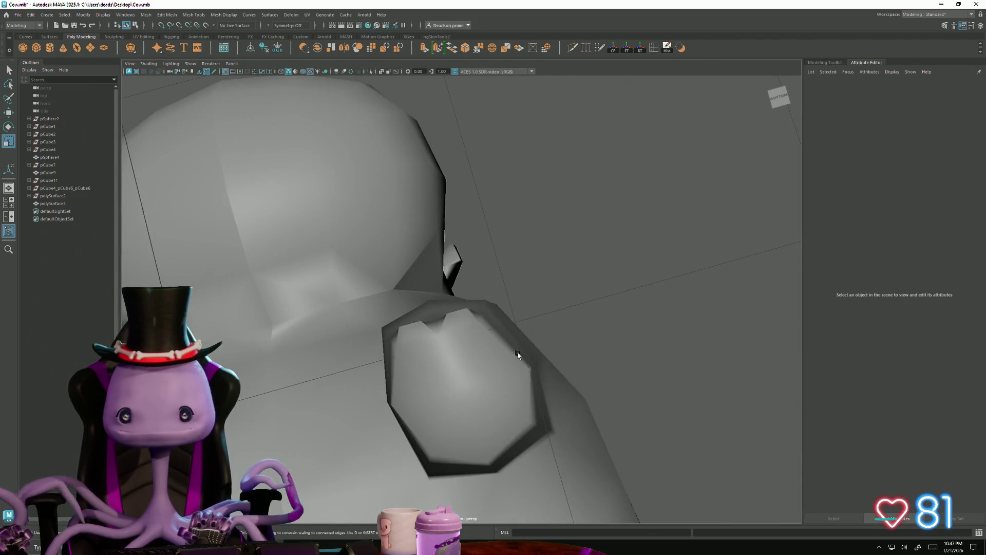
Step: Inspect vertices on the underside, head and front legs in vertex mode, then return to Object Mode
{"action": "left_click", "coordinate": [518, 354]}
{"action": "scroll", "coordinate": [516, 388], "scroll_direction": "up", "scroll_amount": 5}
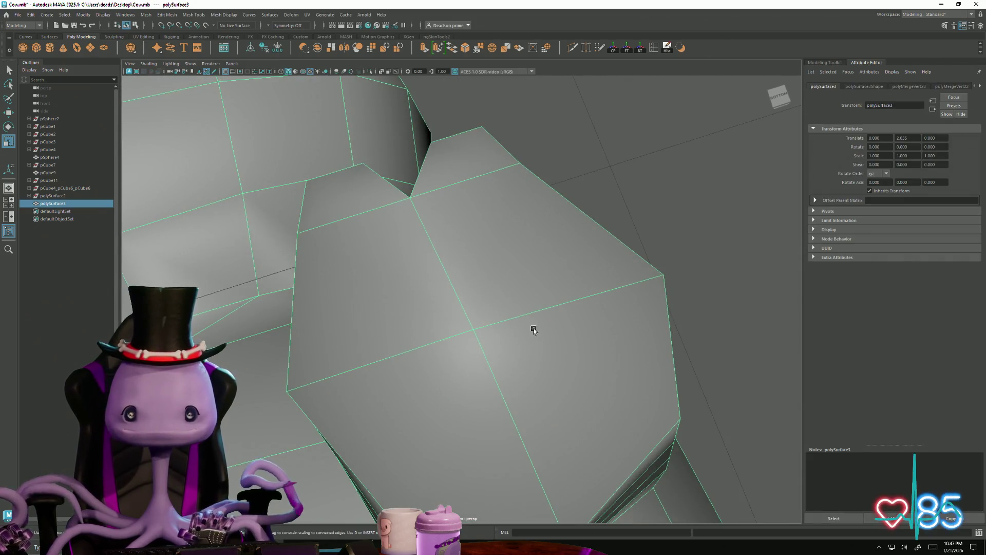
{"action": "key", "text": "F9"}
{"action": "left_click", "coordinate": [521, 165]}
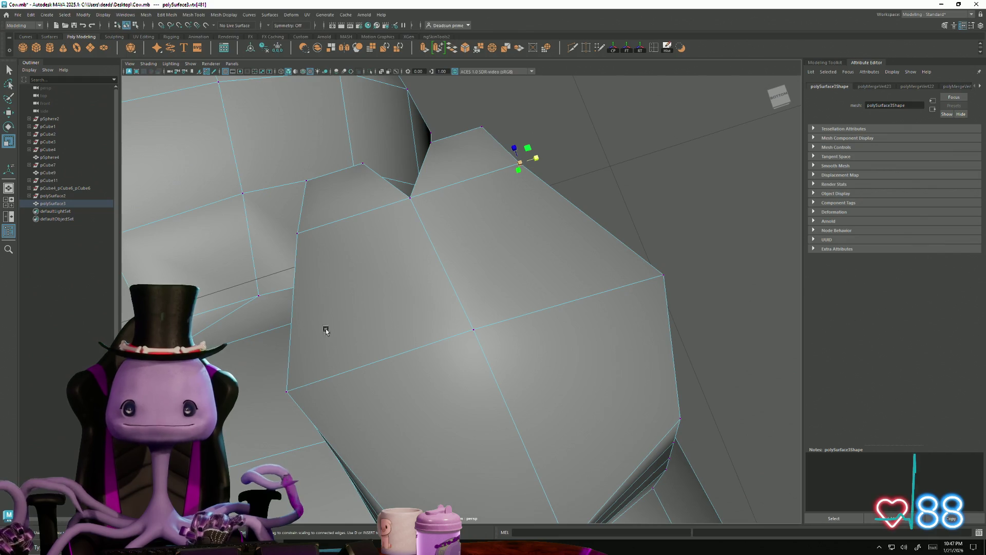
{"action": "scroll", "coordinate": [326, 330], "scroll_direction": "down", "scroll_amount": 5}
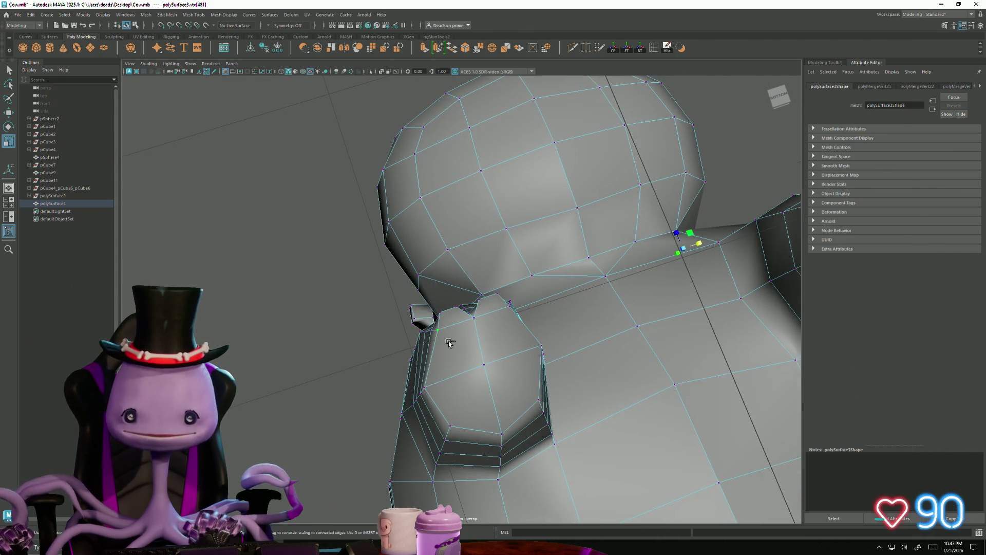
{"action": "mouse_move", "coordinate": [448, 342]}
{"action": "left_mouse_down", "text": "alt"}
{"action": "mouse_move", "coordinate": [403, 398]}
{"action": "mouse_move", "coordinate": [483, 354]}
{"action": "left_mouse_up", "text": "alt"}
{"action": "left_click", "coordinate": [483, 354]}
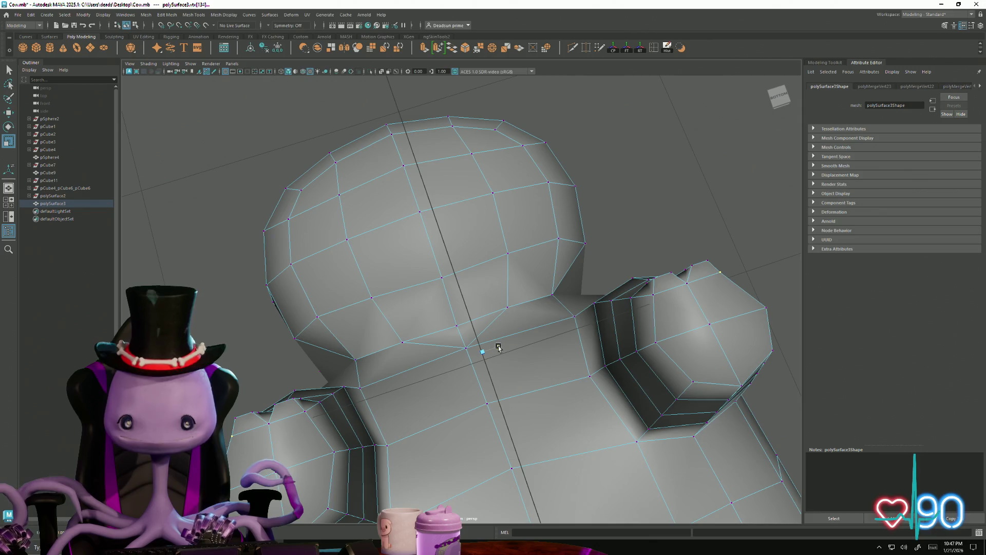
{"action": "mouse_move", "coordinate": [499, 348]}
{"action": "left_mouse_down", "text": "alt"}
{"action": "mouse_move", "coordinate": [502, 399]}
{"action": "mouse_move", "coordinate": [453, 247]}
{"action": "mouse_move", "coordinate": [553, 414]}
{"action": "mouse_move", "coordinate": [414, 370]}
{"action": "mouse_move", "coordinate": [392, 374]}
{"action": "mouse_move", "coordinate": [411, 379]}
{"action": "mouse_move", "coordinate": [413, 395]}
{"action": "mouse_move", "coordinate": [341, 338]}
{"action": "left_mouse_up", "text": "alt"}
{"action": "scroll", "coordinate": [412, 394], "scroll_direction": "down", "scroll_amount": 10}
{"action": "right_click_drag", "start_coordinate": [342, 338], "coordinate": [374, 309]}
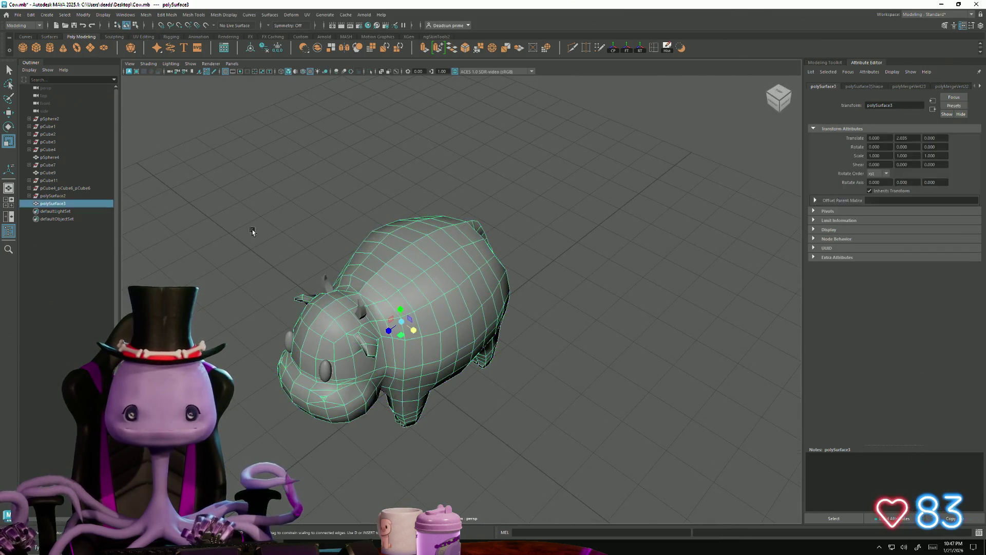
Step: Deselect the cow, view it from the front, and save the Cow scene with File > Save Scene
{"action": "left_click", "coordinate": [253, 231]}
{"action": "mouse_move", "coordinate": [353, 389]}
{"action": "left_mouse_down", "text": "alt"}
{"action": "mouse_move", "coordinate": [390, 370]}
{"action": "mouse_move", "coordinate": [379, 295]}
{"action": "mouse_move", "coordinate": [297, 379]}
{"action": "mouse_move", "coordinate": [236, 369]}
{"action": "mouse_move", "coordinate": [306, 375]}
{"action": "mouse_move", "coordinate": [259, 360]}
{"action": "mouse_move", "coordinate": [362, 382]}
{"action": "mouse_move", "coordinate": [394, 361]}
{"action": "mouse_move", "coordinate": [309, 390]}
{"action": "mouse_move", "coordinate": [302, 424]}
{"action": "mouse_move", "coordinate": [309, 414]}
{"action": "mouse_move", "coordinate": [234, 222]}
{"action": "left_mouse_up", "text": "alt"}
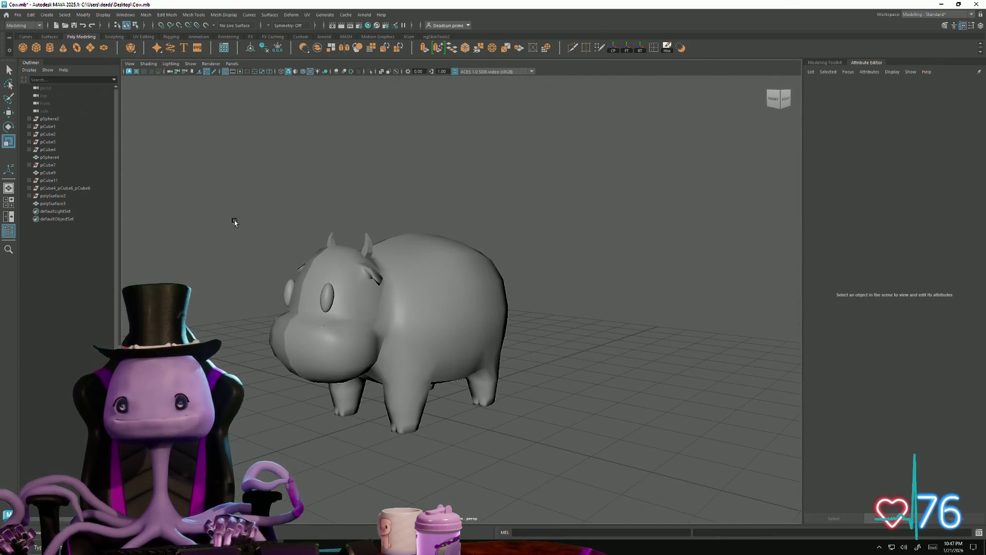
{"action": "left_click", "coordinate": [18, 14]}
{"action": "left_click", "coordinate": [37, 48]}
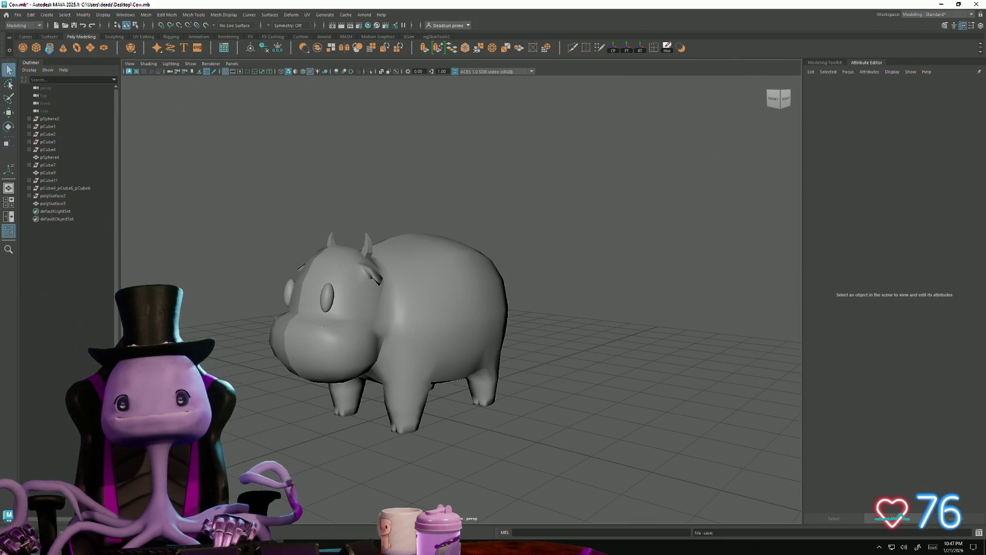
{"action": "scroll", "coordinate": [309, 259], "scroll_direction": "down", "scroll_amount": 3}
{"action": "mouse_move", "coordinate": [313, 364]}
{"action": "left_mouse_down", "text": "alt"}
{"action": "mouse_move", "coordinate": [346, 364]}
{"action": "mouse_move", "coordinate": [313, 323]}
{"action": "mouse_move", "coordinate": [322, 303]}
{"action": "mouse_move", "coordinate": [344, 365]}
{"action": "mouse_move", "coordinate": [446, 371]}
{"action": "mouse_move", "coordinate": [350, 319]}
{"action": "left_mouse_up", "text": "alt"}
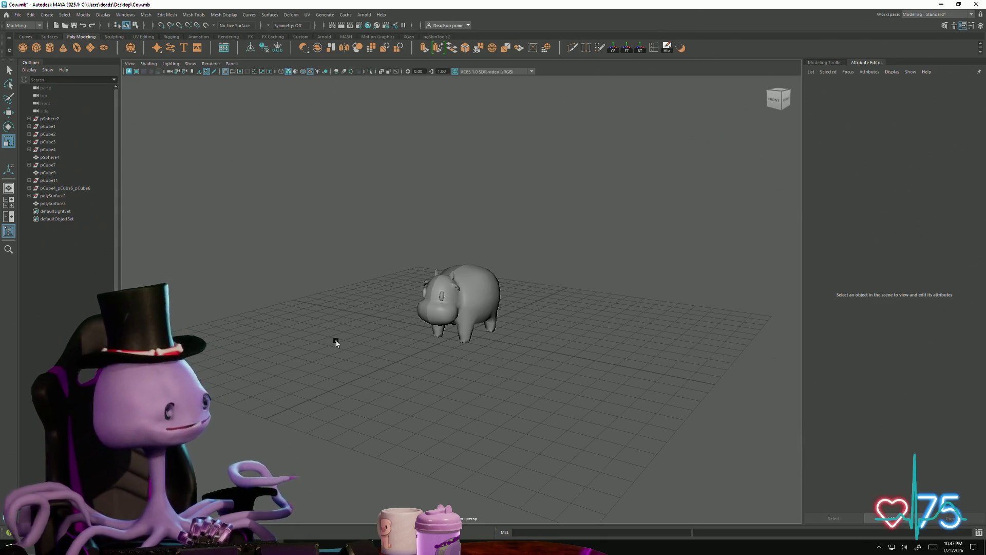
{"action": "scroll", "coordinate": [438, 294], "scroll_direction": "up", "scroll_amount": 10}
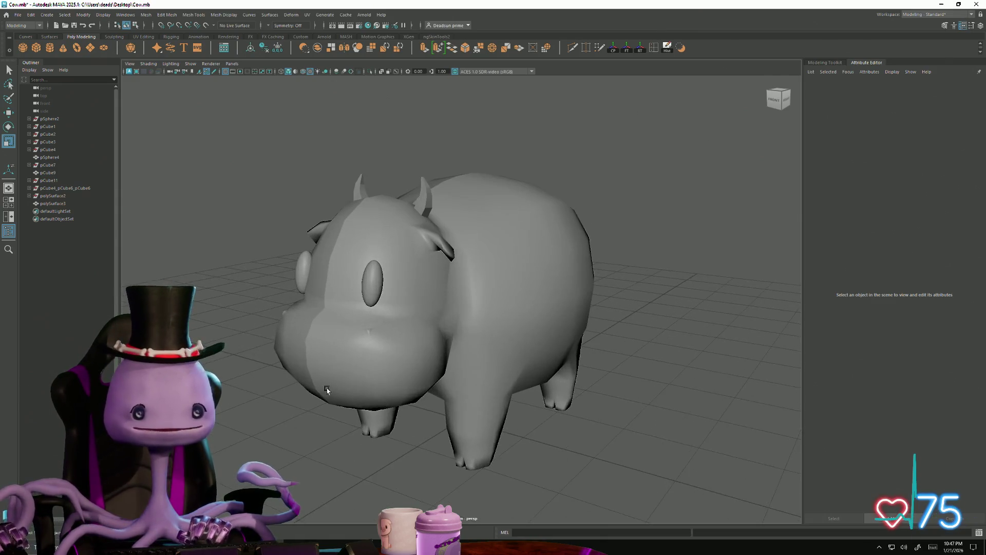
{"action": "mouse_move", "coordinate": [490, 342]}
{"action": "left_mouse_down", "text": "alt"}
{"action": "mouse_move", "coordinate": [455, 347]}
{"action": "mouse_move", "coordinate": [502, 343]}
{"action": "mouse_move", "coordinate": [446, 335]}
{"action": "left_mouse_up", "text": "alt"}
{"action": "scroll", "coordinate": [446, 335], "scroll_direction": "down", "scroll_amount": 5}
{"action": "right_click_drag", "start_coordinate": [473, 272], "coordinate": [796, 335], "text": "alt"}
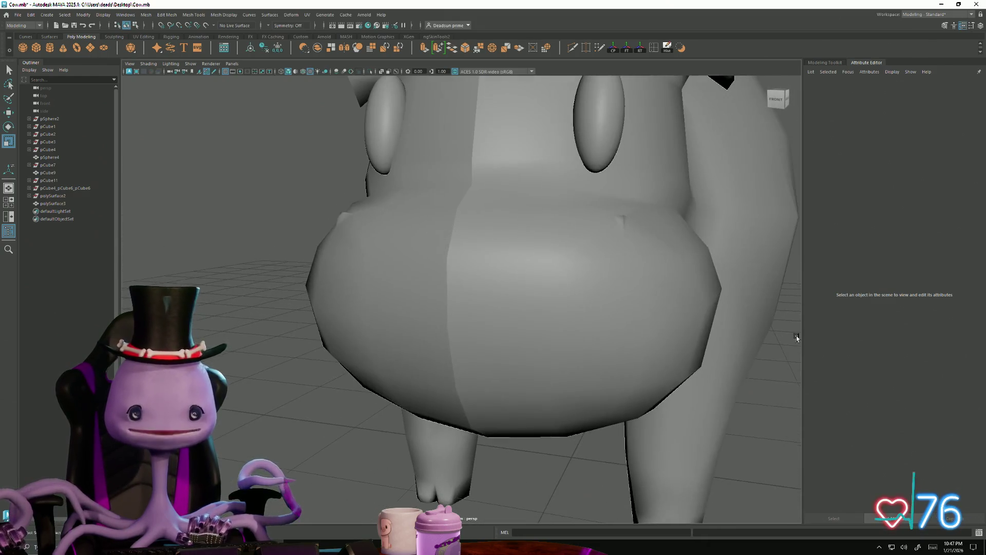
{"action": "left_click", "coordinate": [602, 135]}
{"action": "left_click_drag", "start_coordinate": [594, 145], "coordinate": [348, 213], "text": "alt"}
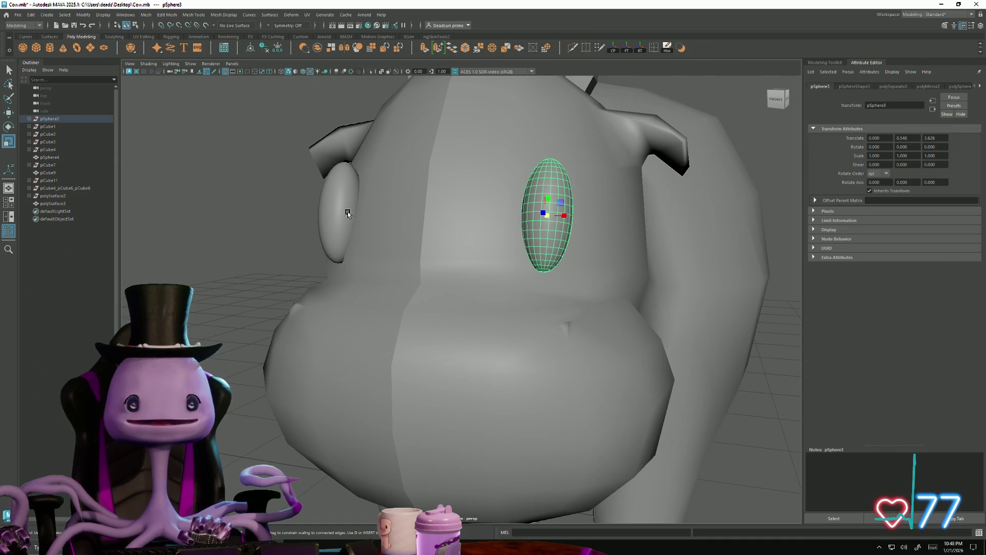
{"action": "scroll", "coordinate": [523, 335], "scroll_direction": "down", "scroll_amount": 5}
{"action": "mouse_move", "coordinate": [523, 336]}
{"action": "left_mouse_down", "text": "alt"}
{"action": "mouse_move", "coordinate": [444, 357]}
{"action": "mouse_move", "coordinate": [453, 361]}
{"action": "mouse_move", "coordinate": [472, 325]}
{"action": "mouse_move", "coordinate": [468, 340]}
{"action": "mouse_move", "coordinate": [471, 274]}
{"action": "mouse_move", "coordinate": [442, 317]}
{"action": "mouse_move", "coordinate": [445, 339]}
{"action": "left_mouse_up", "text": "alt"}
{"action": "scroll", "coordinate": [568, 324], "scroll_direction": "down", "scroll_amount": 5}
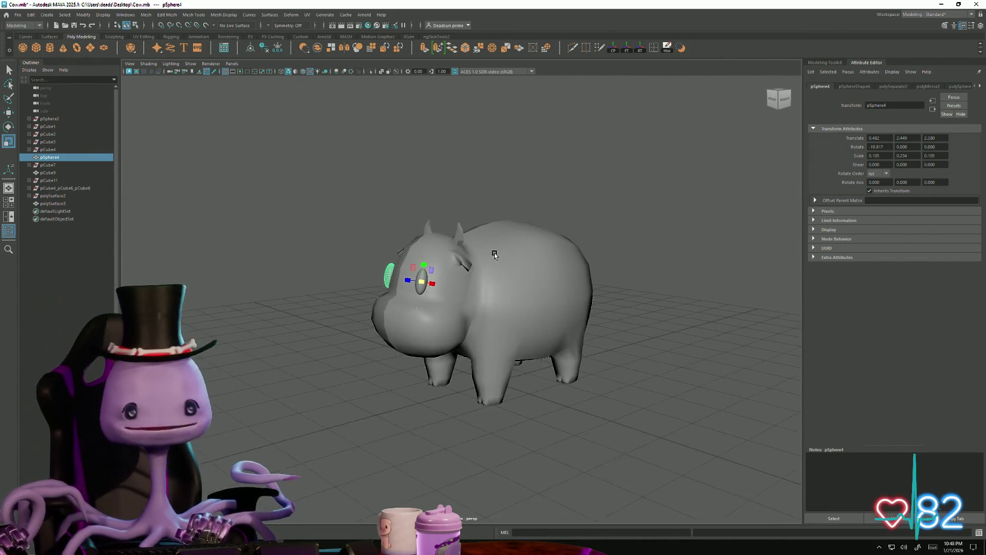
{"action": "scroll", "coordinate": [404, 162], "scroll_direction": "up", "scroll_amount": 3}
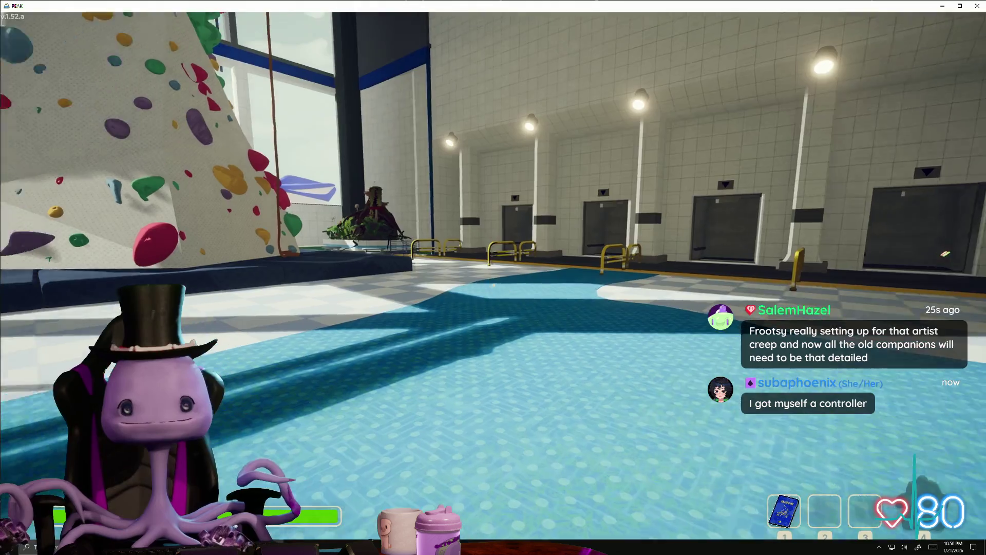
Step: From the pause menu, invite two friends from the top of the Invite Friends list
{"action": "key", "text": "Escape"}
{"action": "left_click", "coordinate": [456, 326]}
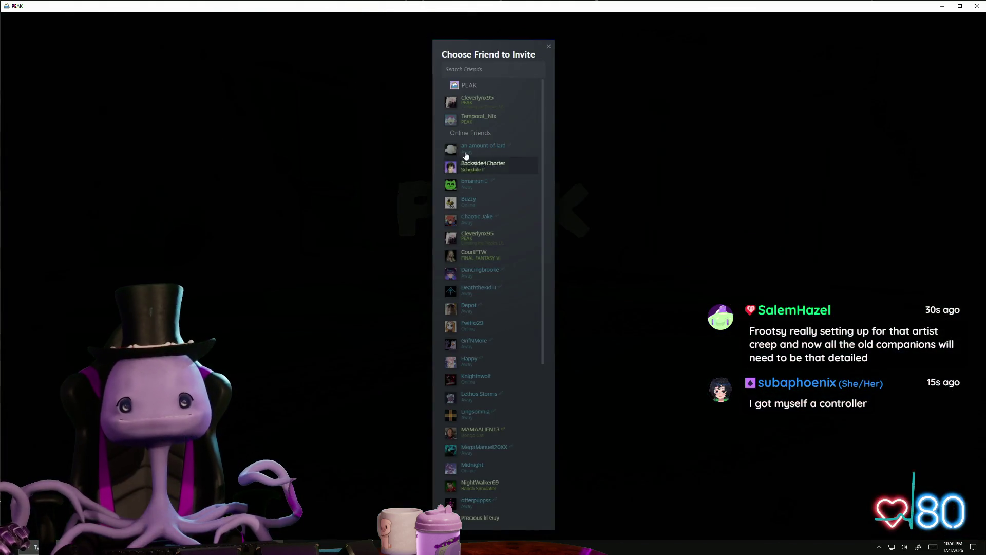
{"action": "left_click", "coordinate": [478, 101]}
{"action": "left_click", "coordinate": [505, 327]}
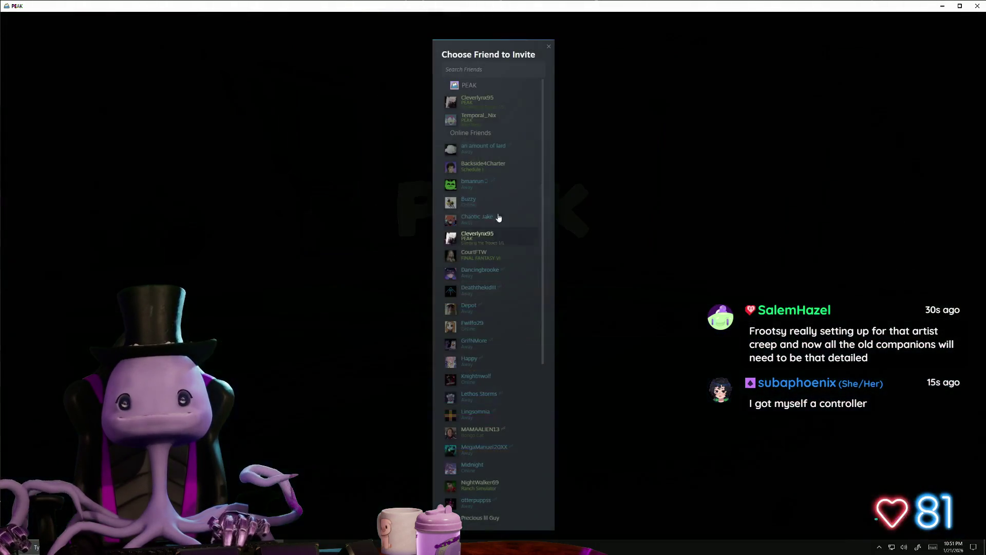
{"action": "left_click", "coordinate": [493, 121]}
Step: Reopen the invite list and search the friends list by name
{"action": "left_click", "coordinate": [501, 337]}
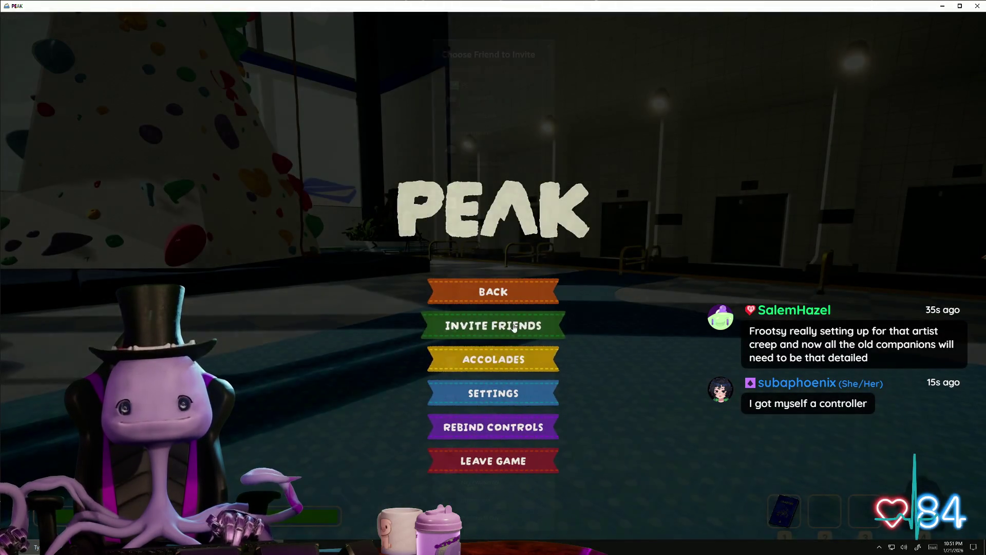
{"action": "scroll", "coordinate": [466, 439], "scroll_direction": "down", "scroll_amount": 3}
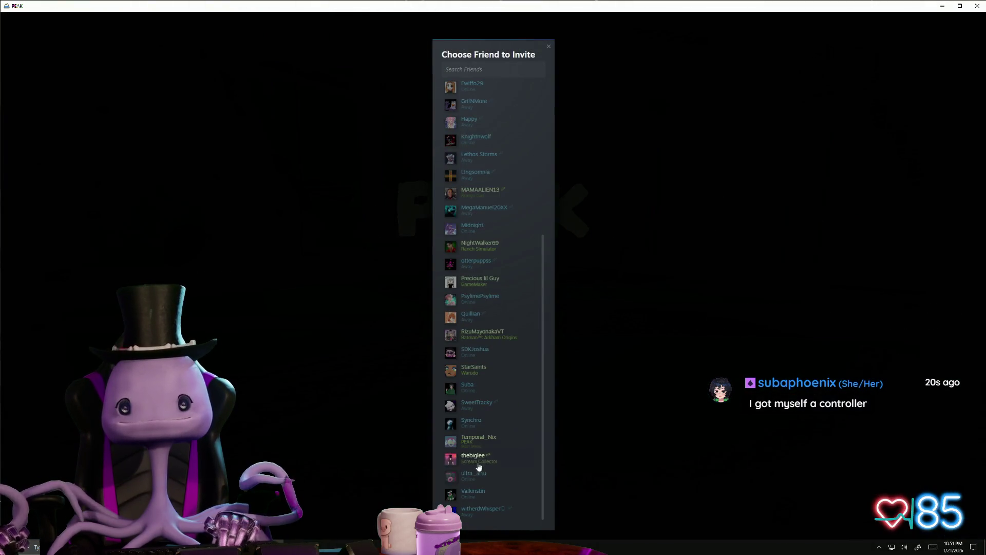
{"action": "left_click", "coordinate": [498, 70]}
{"action": "type", "text": "ootsycollins\\p"}
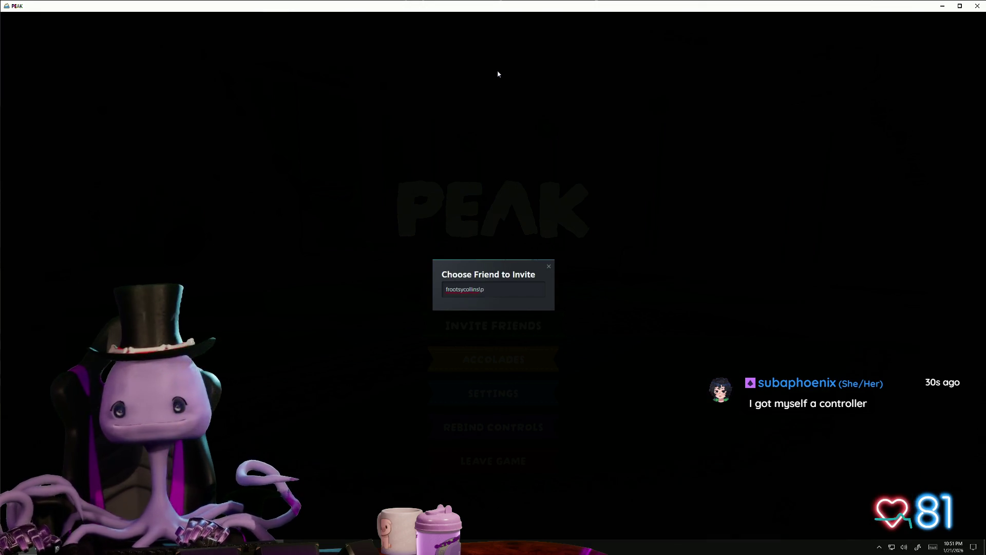
Step: Close the invite window, resume the game and walk toward the moving walkway
{"action": "left_click", "coordinate": [548, 267]}
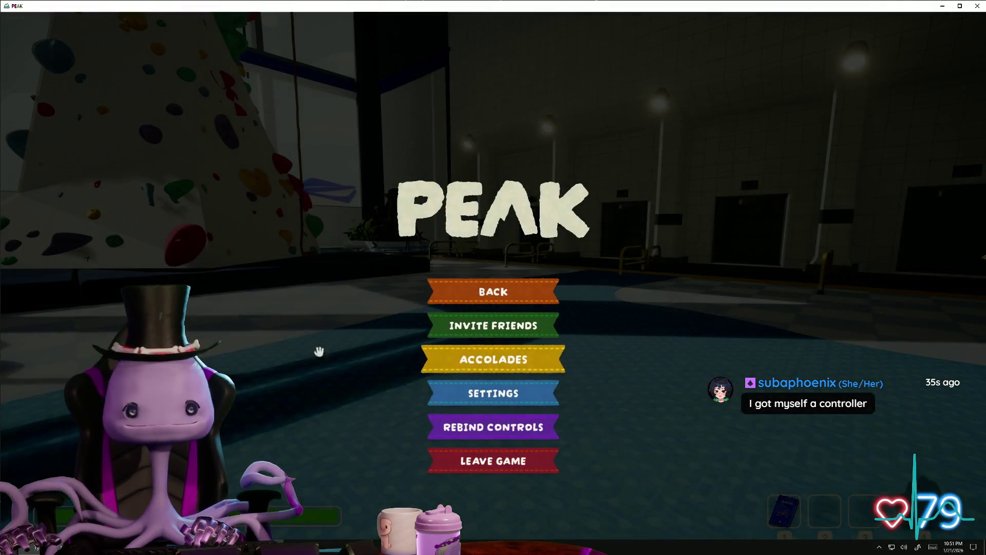
{"action": "key", "text": "Escape"}
{"action": "key", "text": "w"}
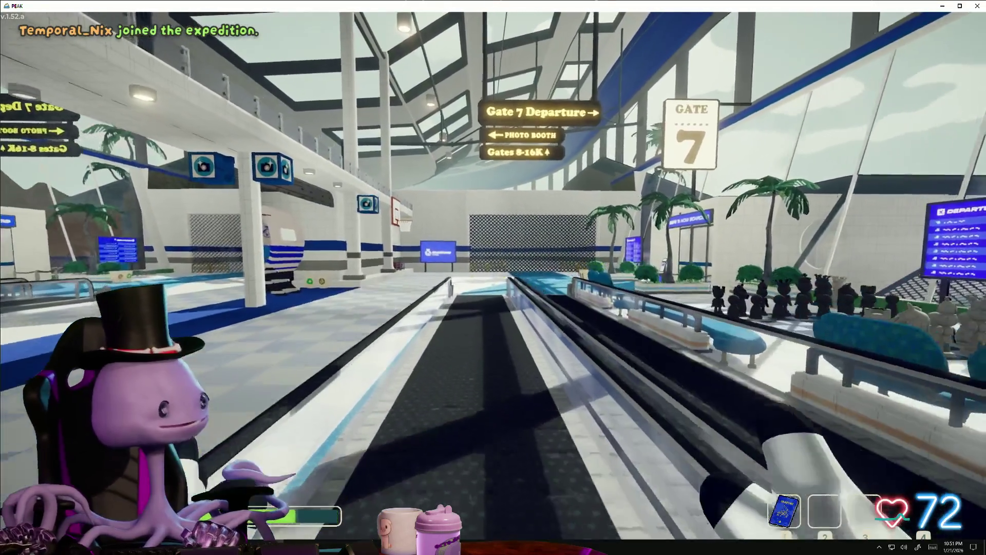
Step: Perform the backflip emote twice from the emote wheel
{"action": "key", "text": "r"}
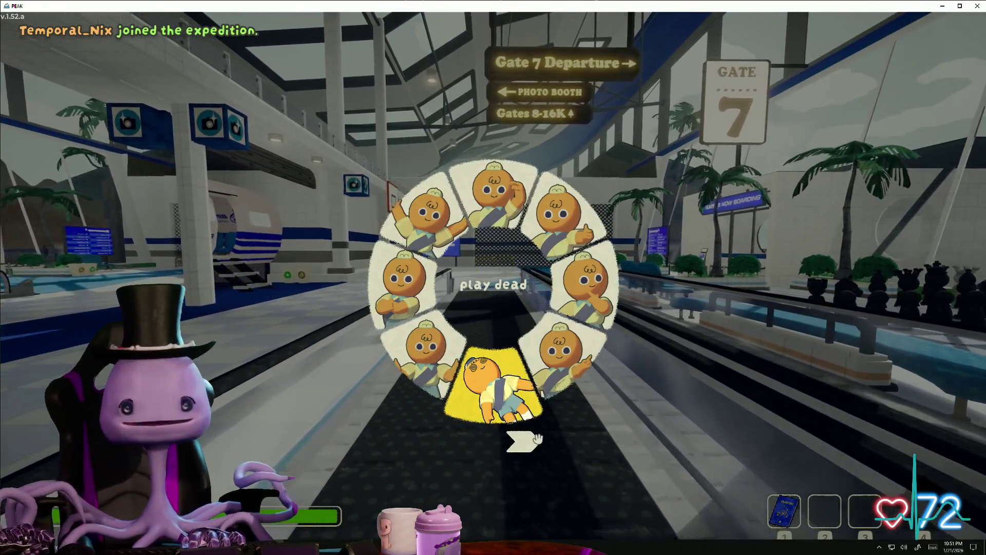
{"action": "scroll", "coordinate": [493, 288], "scroll_direction": "down", "scroll_amount": 1}
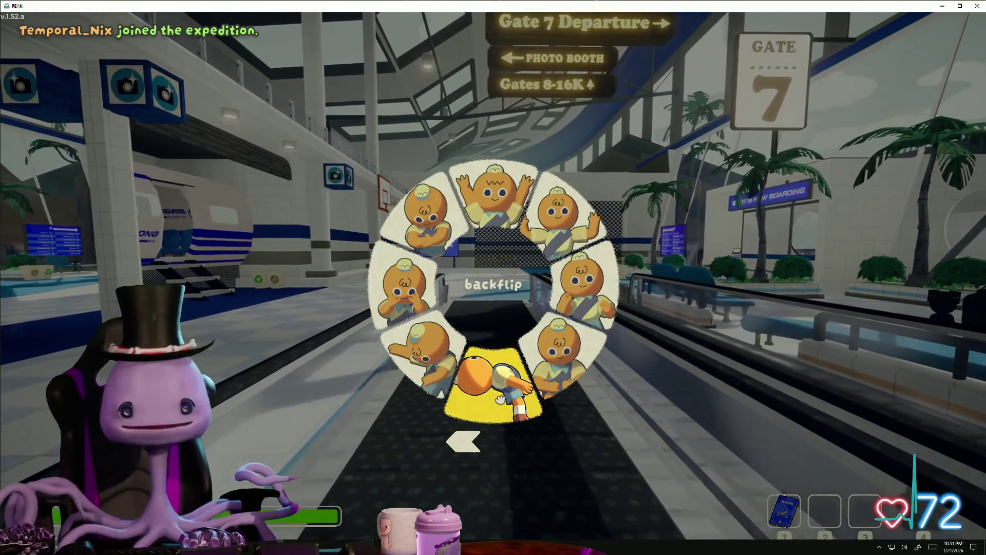
{"action": "left_click", "coordinate": [499, 400]}
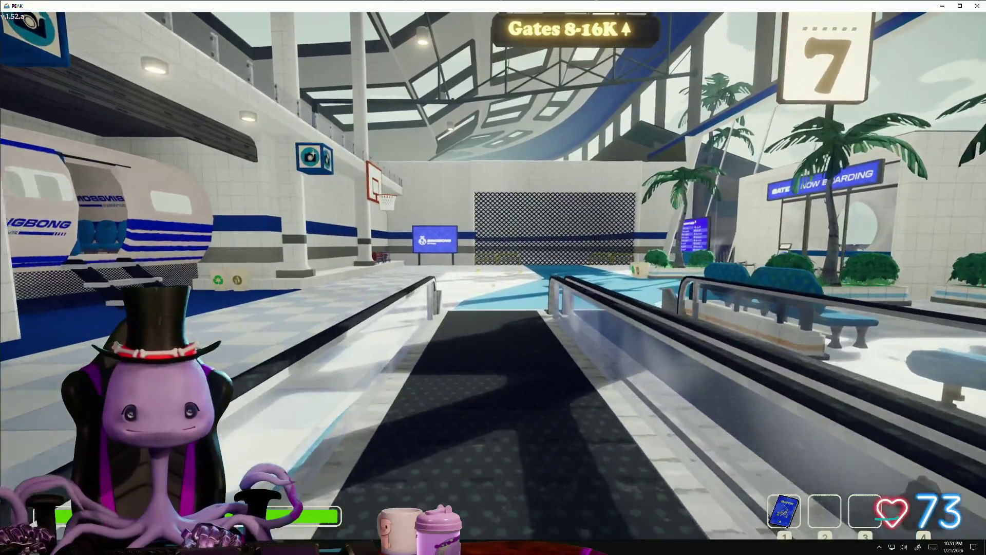
{"action": "key", "text": "r"}
{"action": "left_click", "coordinate": [493, 396]}
Step: Walk onto the checkered floor, briefly switch windows, then return to the game
{"action": "key", "text": "w"}
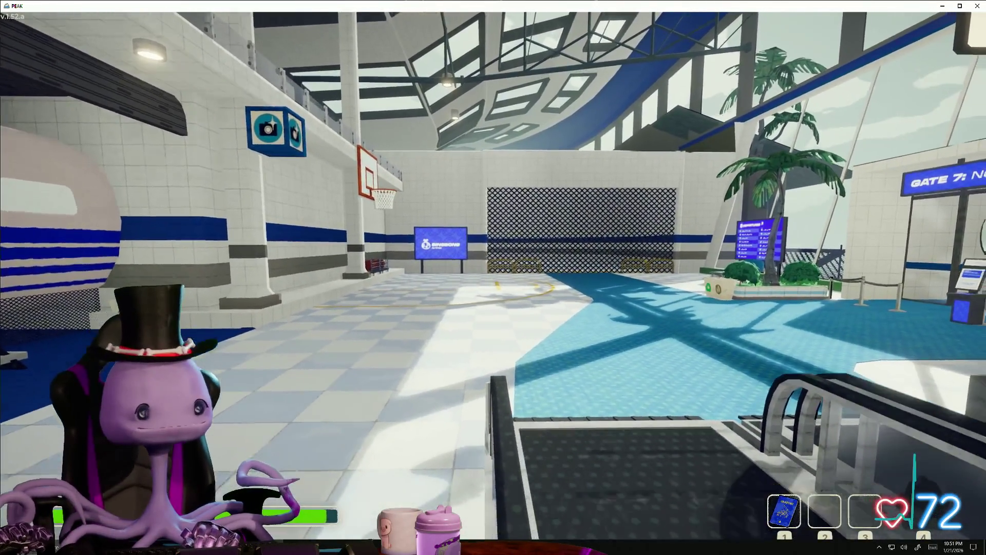
{"action": "key", "text": "alt+Tab"}
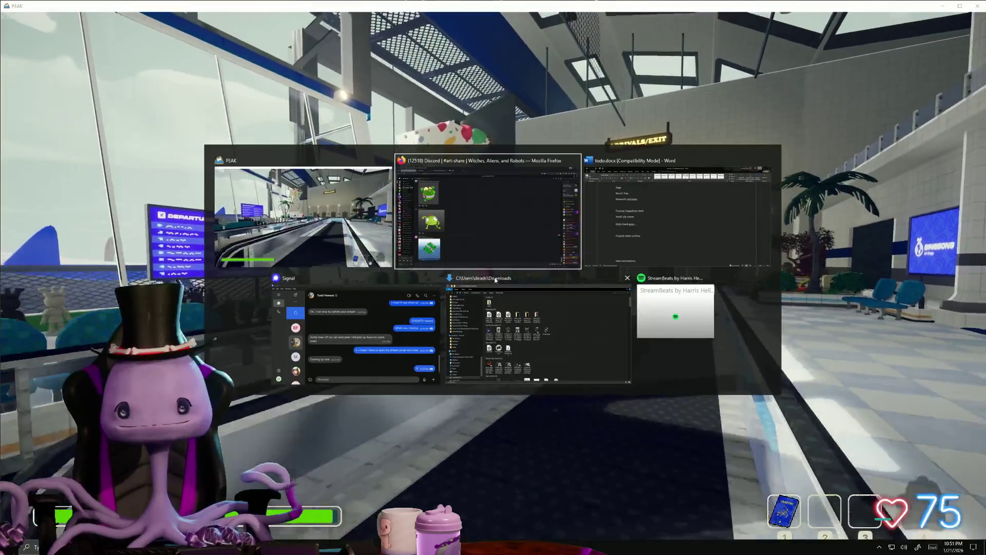
{"action": "mouse_move", "coordinate": [710, 279]}
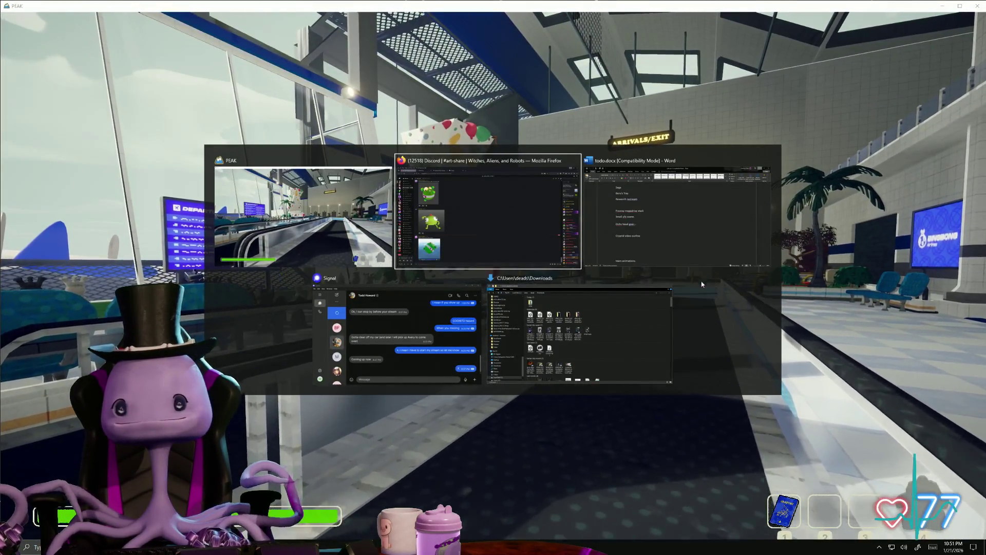
{"action": "left_click", "coordinate": [307, 232]}
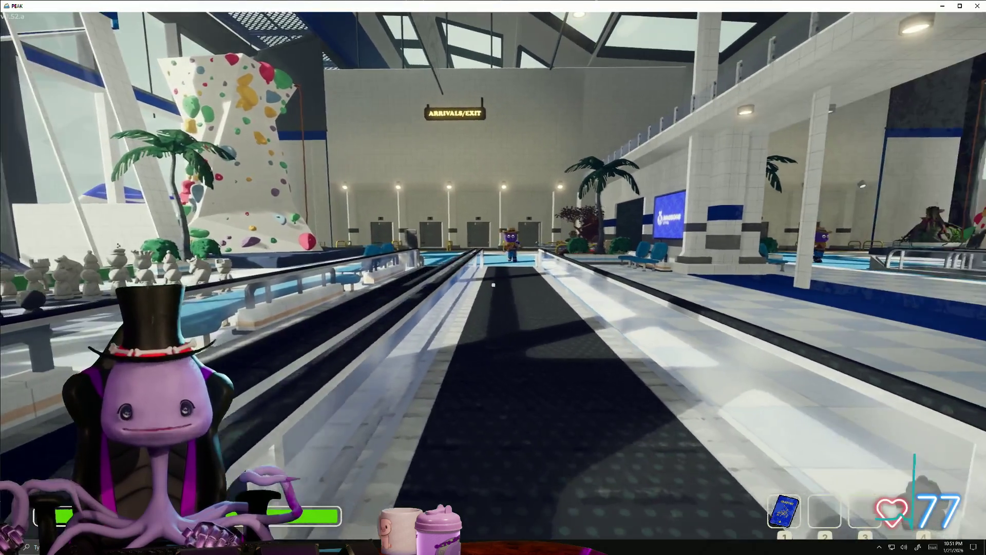
Step: Walk through the airport past the plane stairs, Gate 7 and climbing wall toward Arrivals/Exit
{"action": "key", "text": "a"}
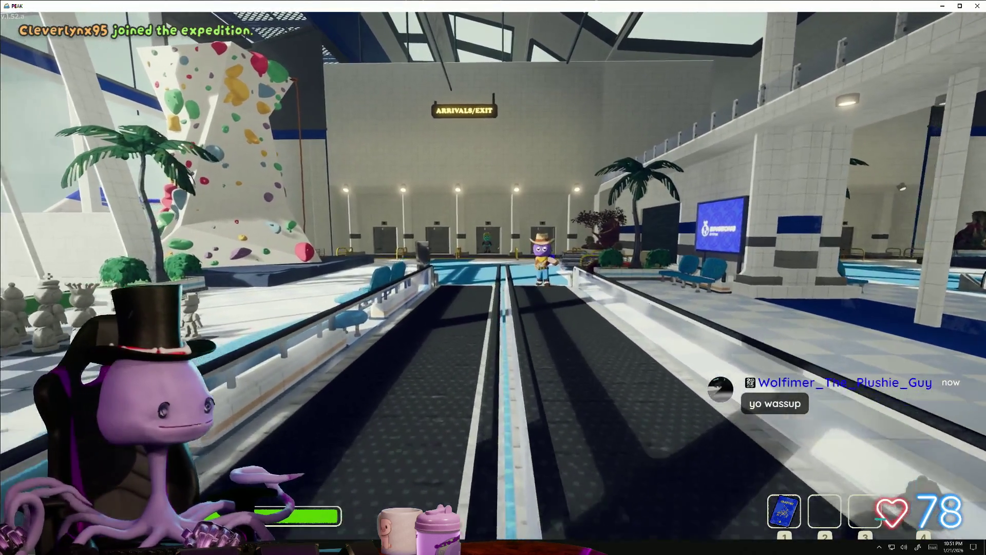
{"action": "key", "text": "w"}
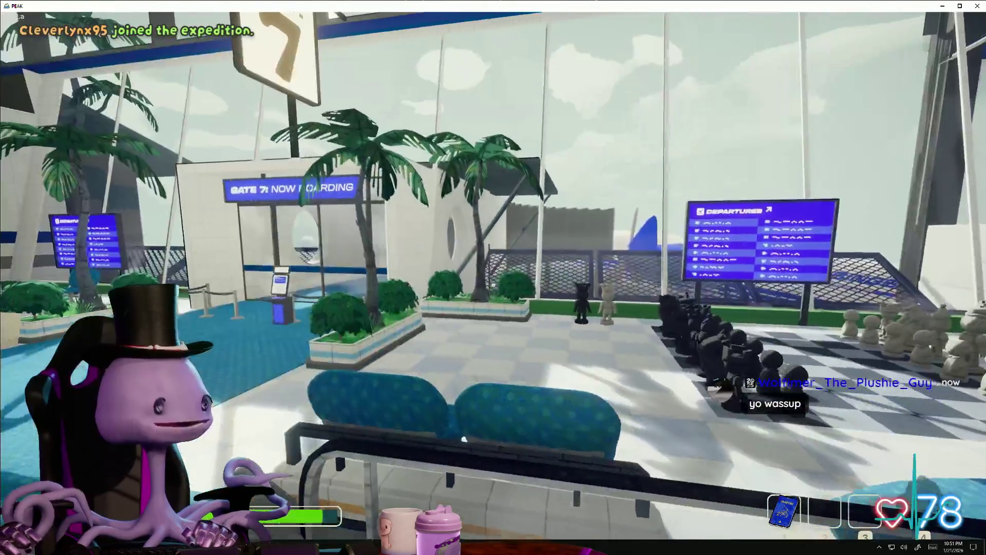
{"action": "key", "text": "w"}
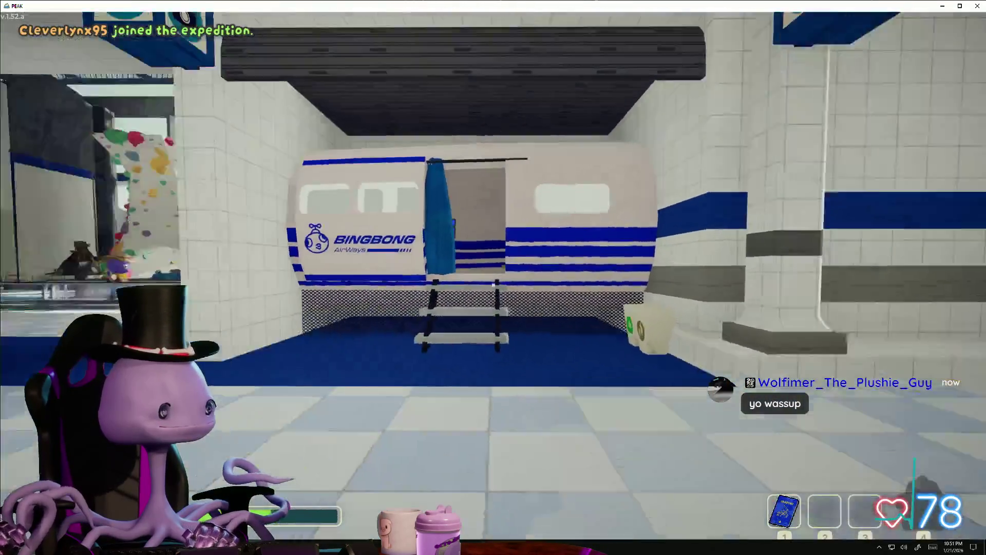
{"action": "key", "text": "w"}
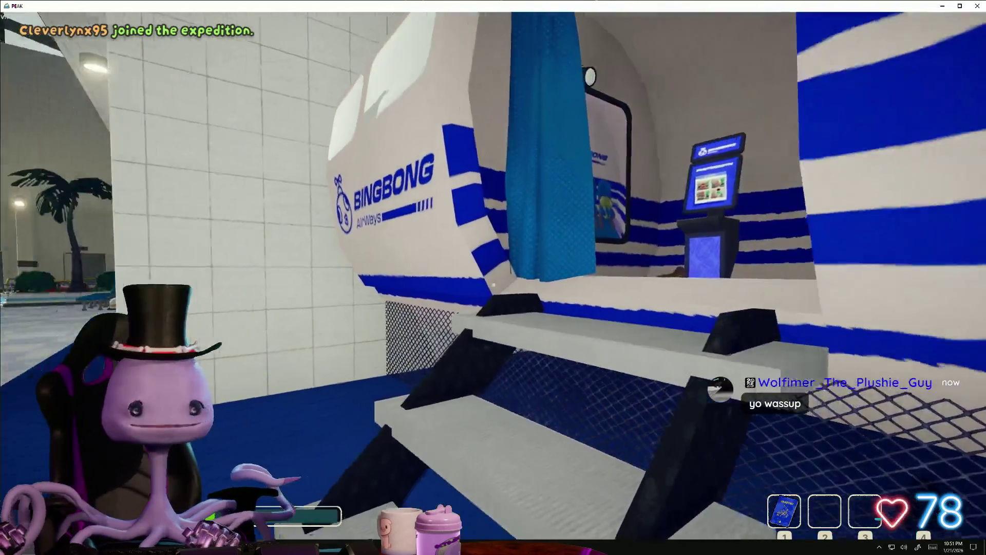
{"action": "key", "text": "w"}
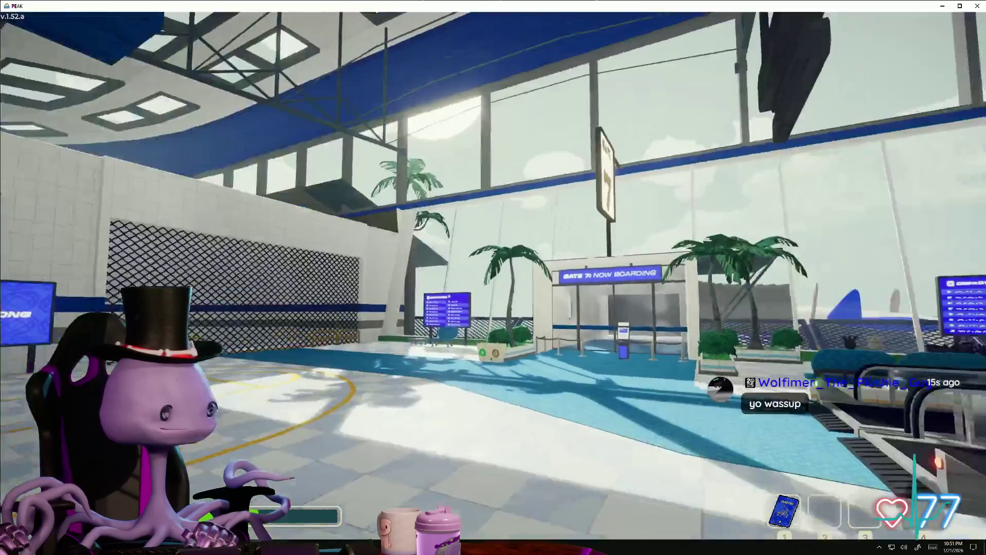
{"action": "key", "text": "w"}
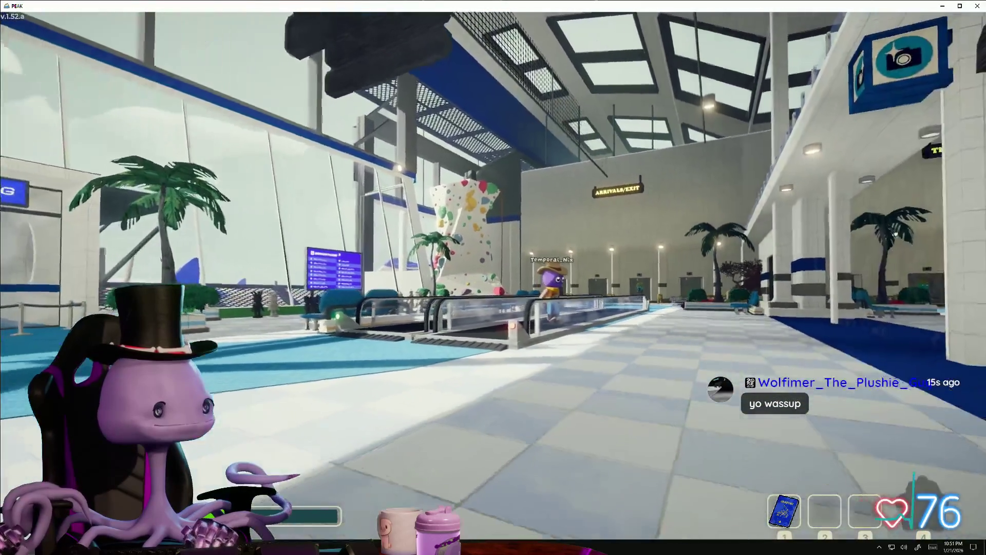